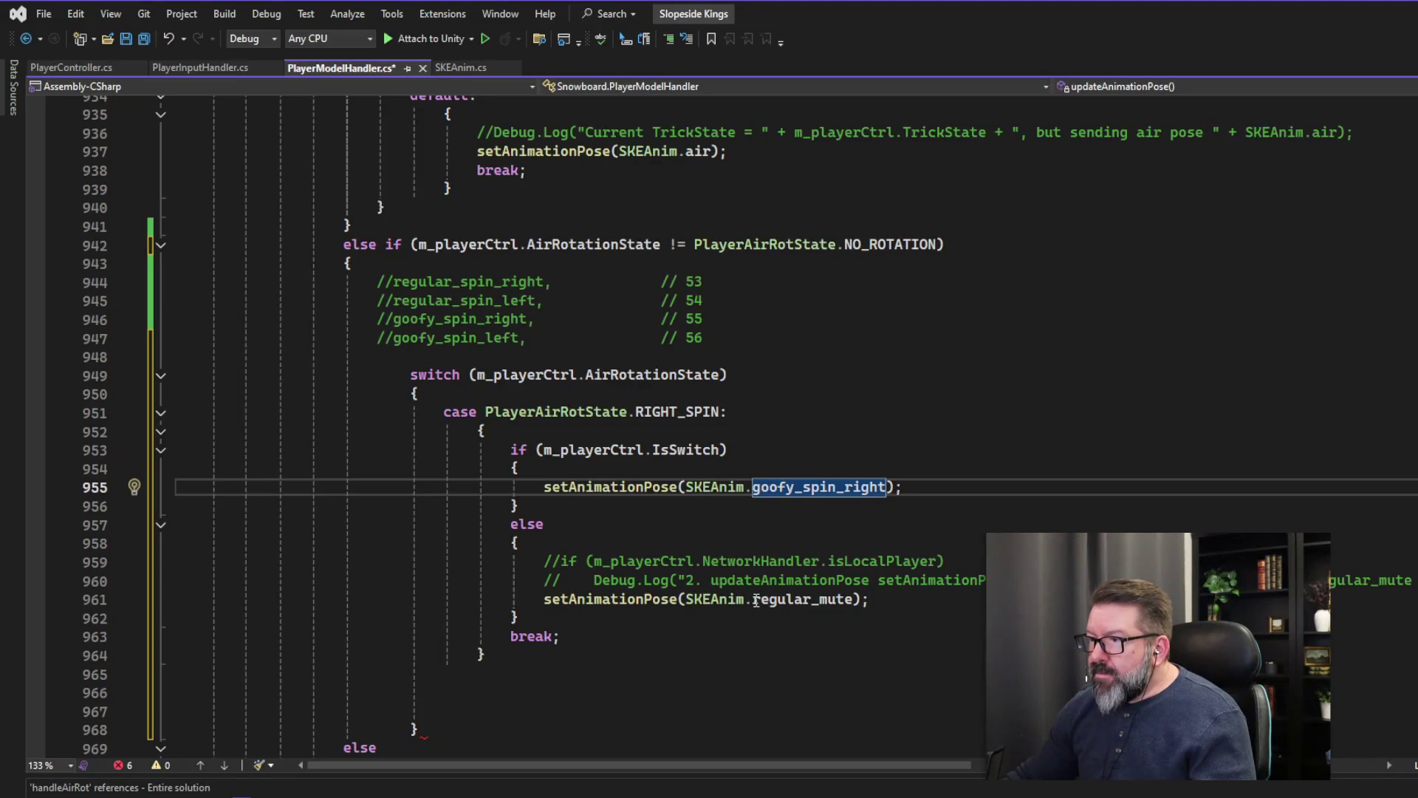
- Replace regular_mute with regular_spin_right on line 961
left_click_drag(755, 600, 855, 600)
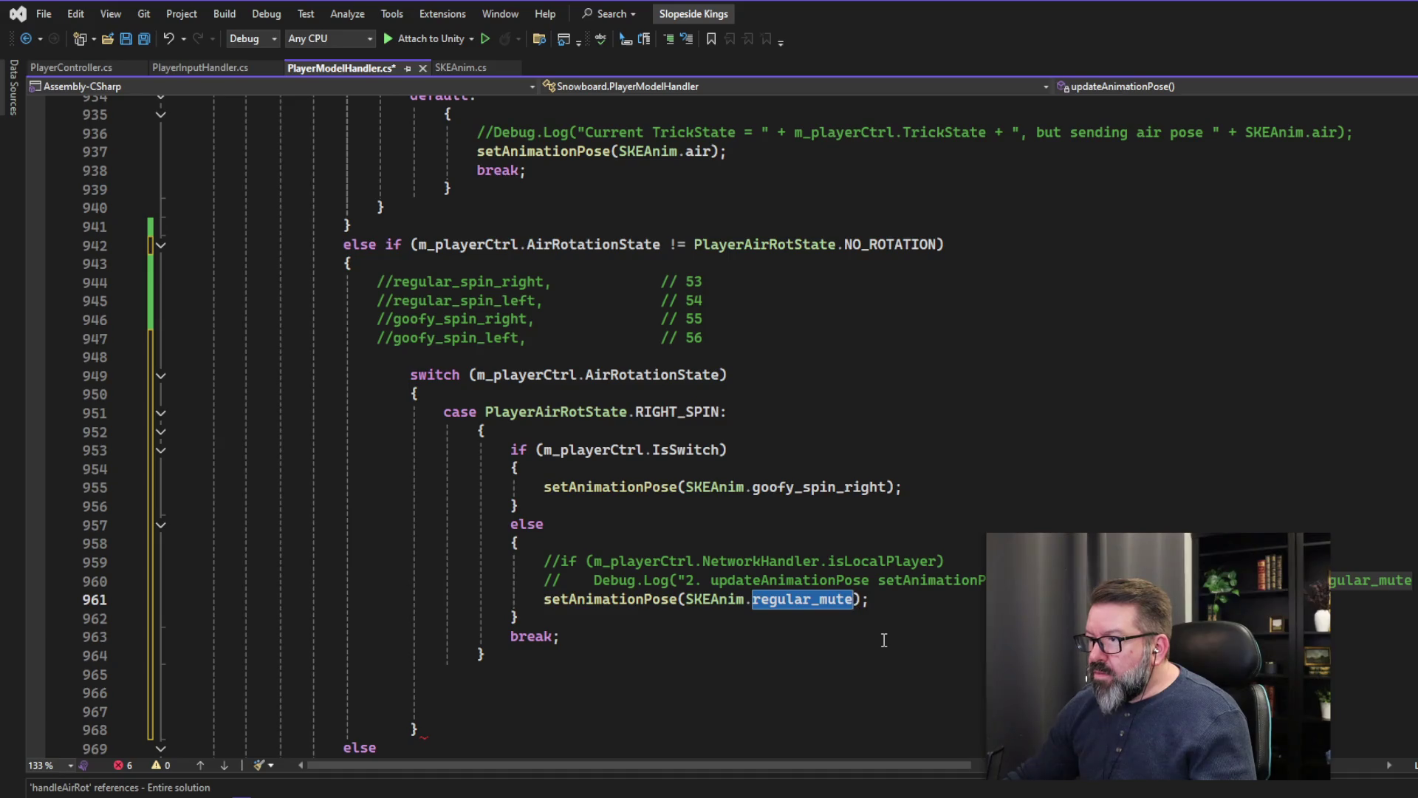
type("ret")
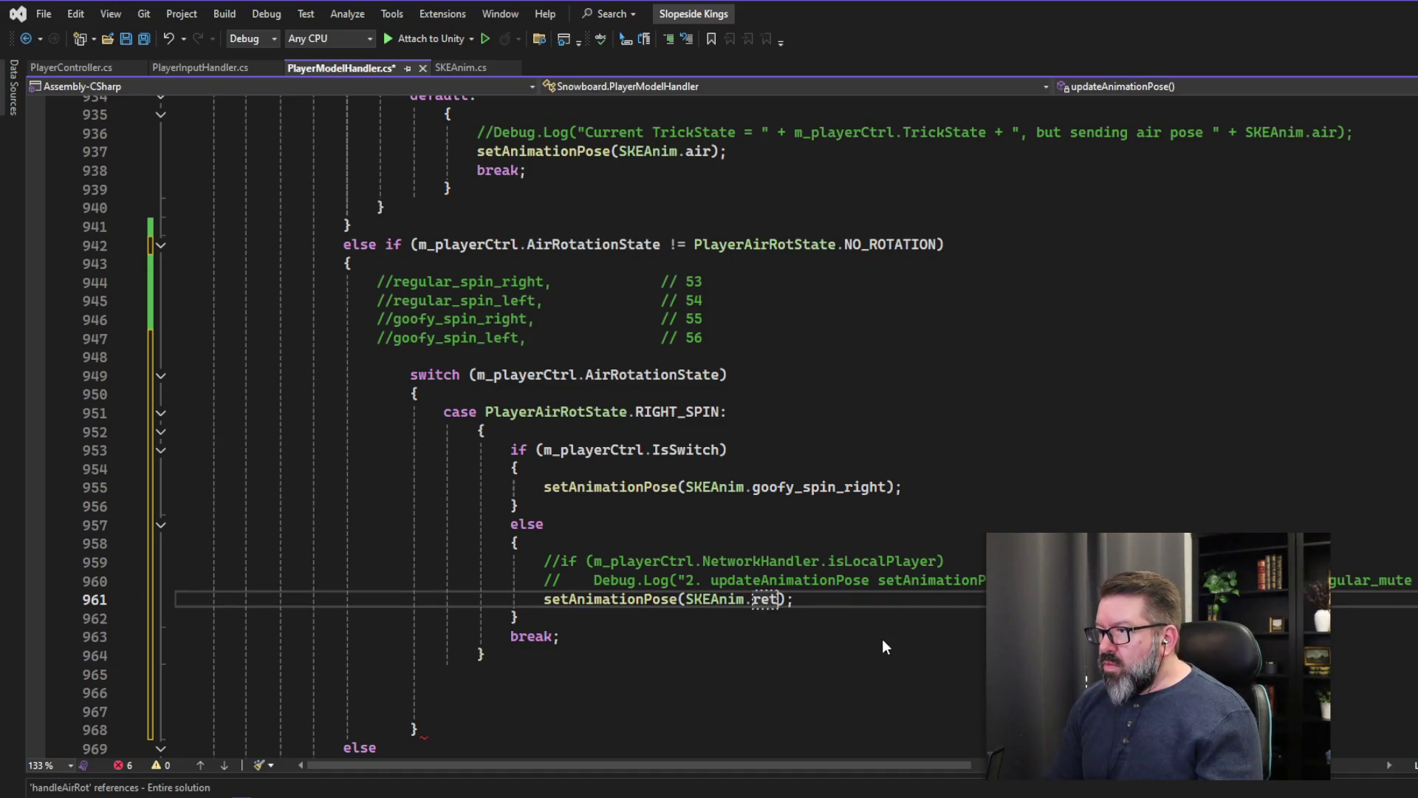
key("BackSpace")
type("gu")
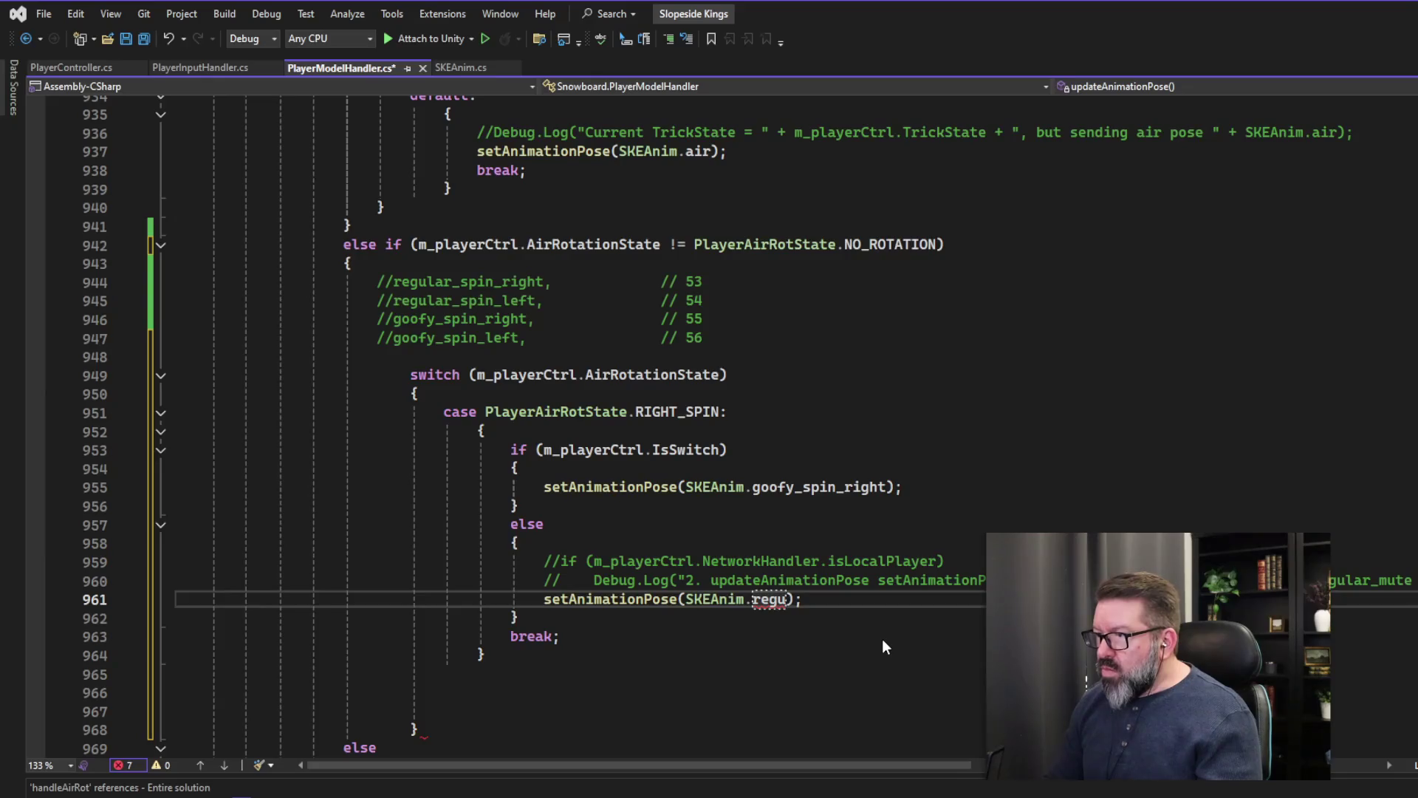
type("lar")
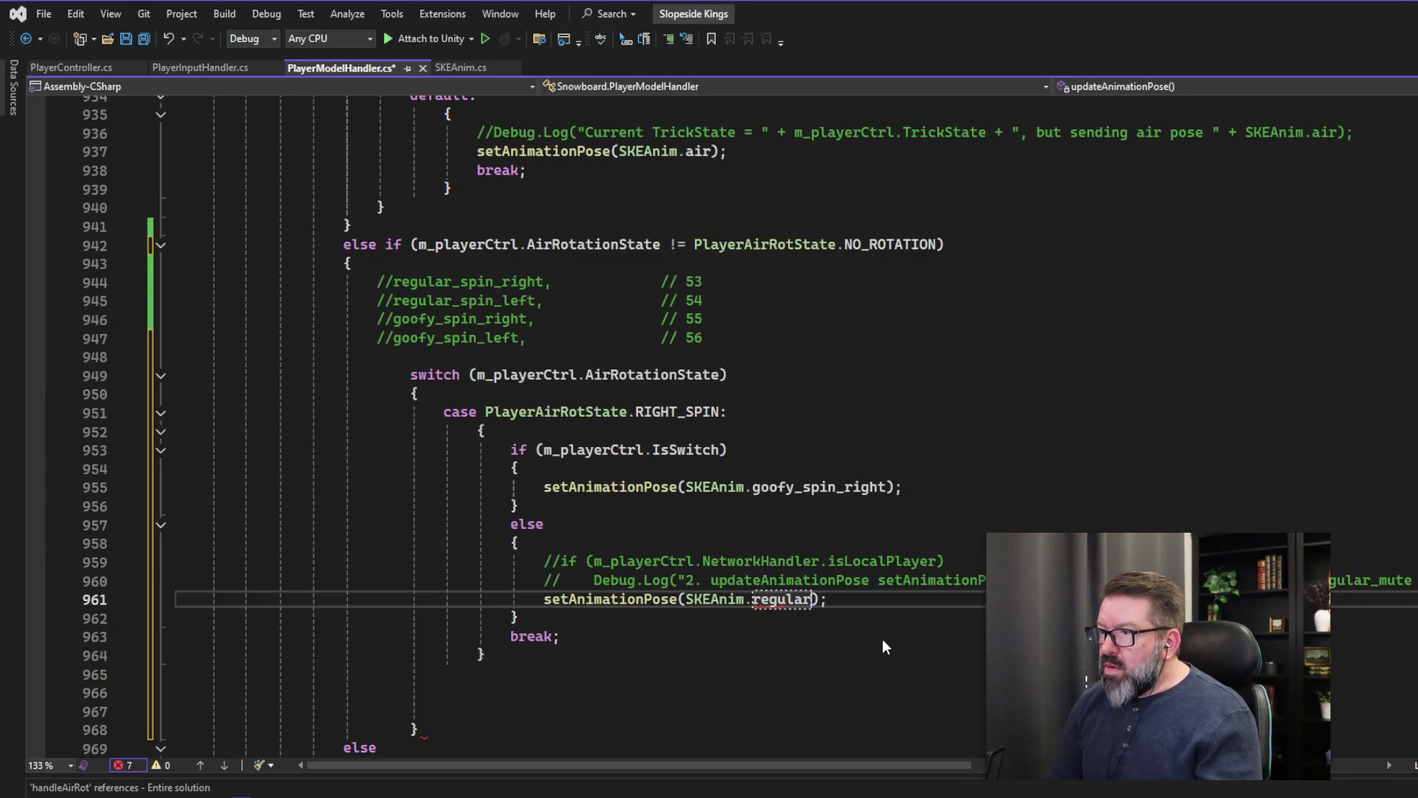
type("_spin")
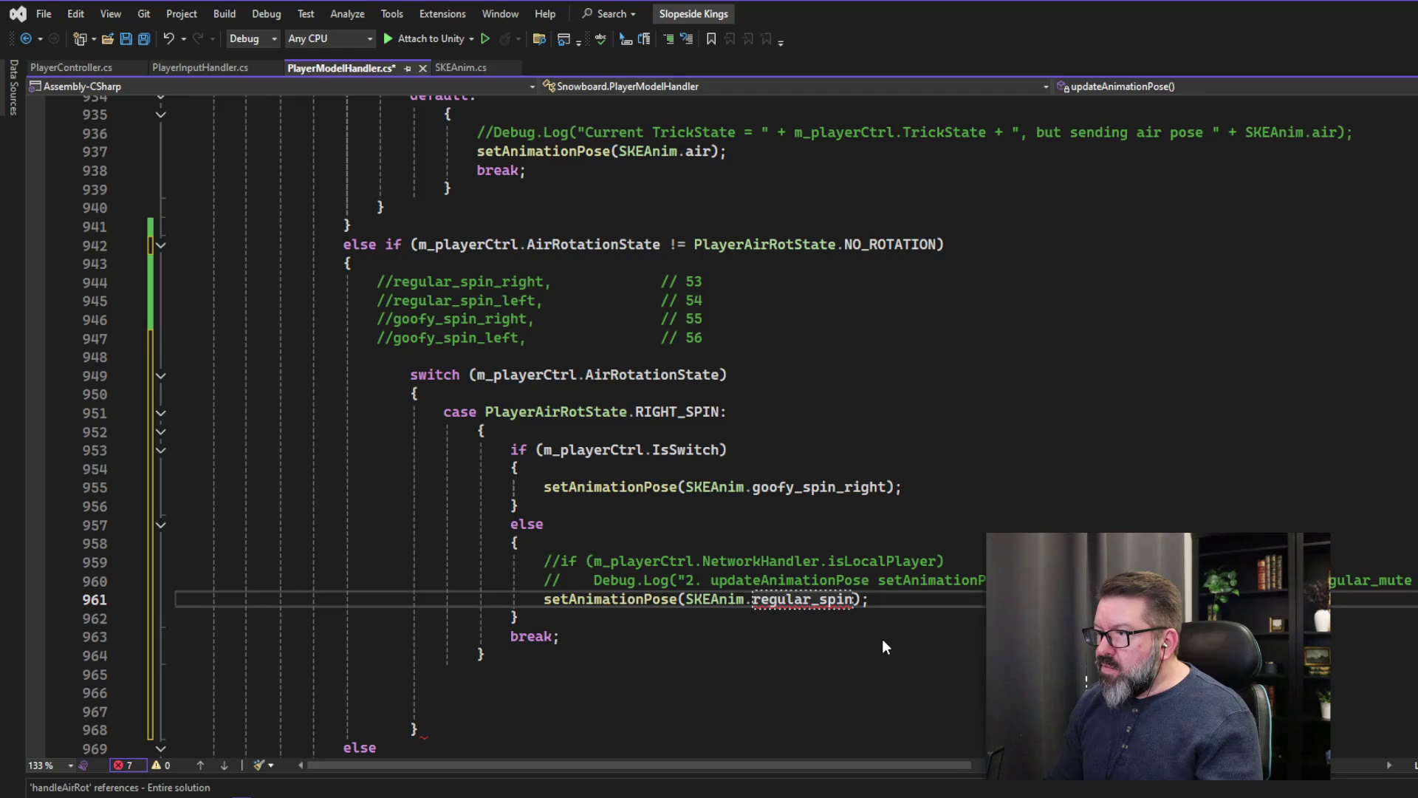
type("_right")
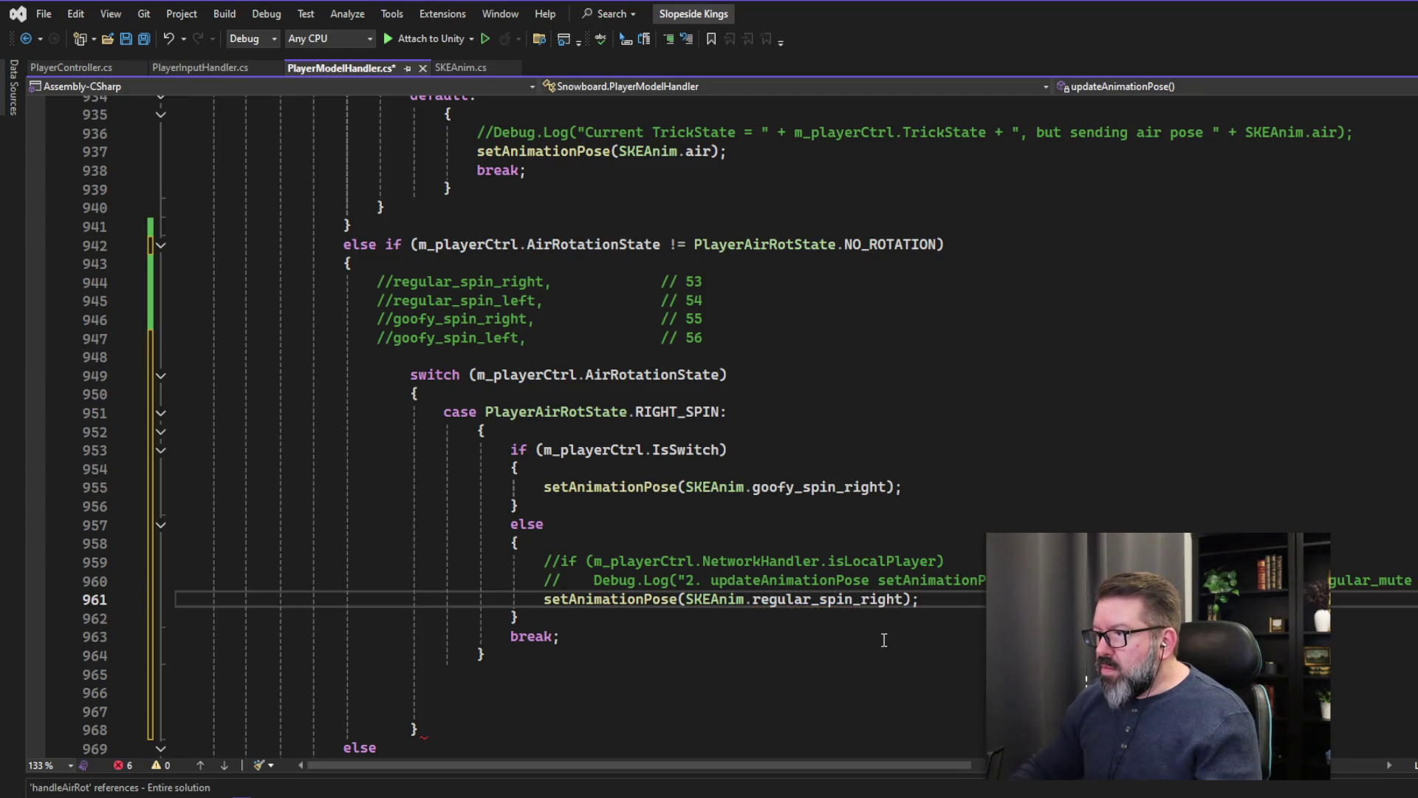
- Delete the two commented-out debug lines 959–960 and the leftover blank line
mouse_move(222, 599)
left_mouse_down()
mouse_move(221, 583)
mouse_move(562, 580)
mouse_move(181, 564)
left_mouse_up()
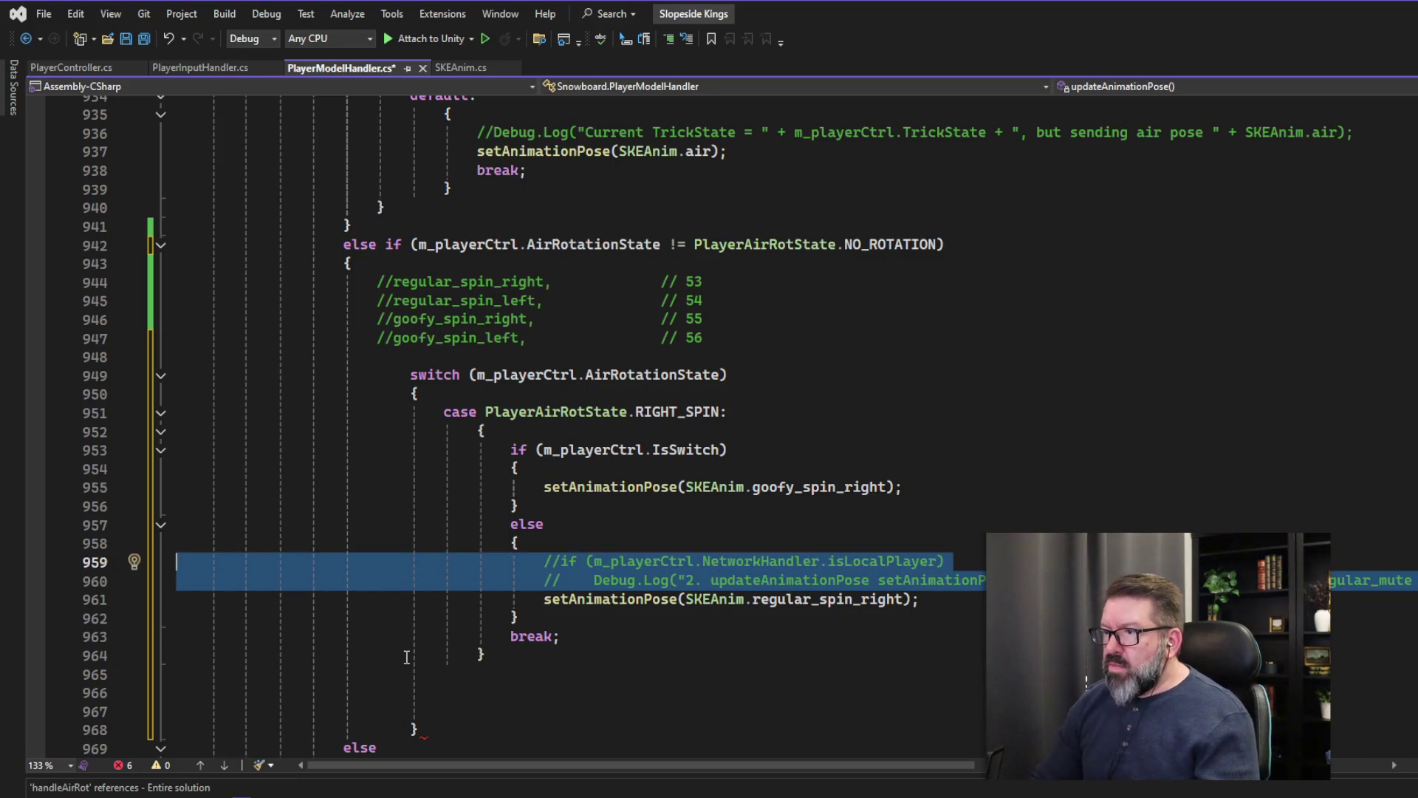
key("Delete")
key("BackSpace")
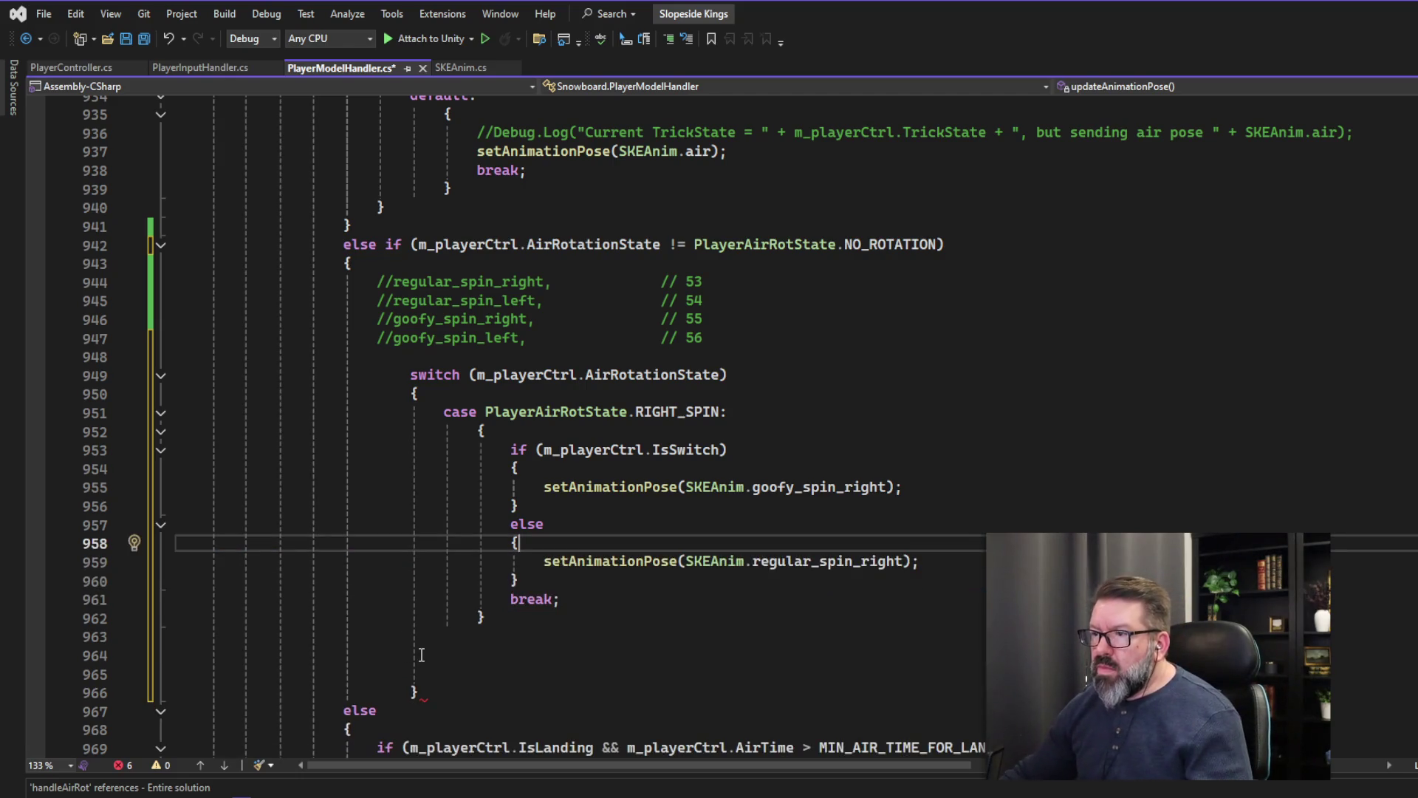
left_click(518, 619)
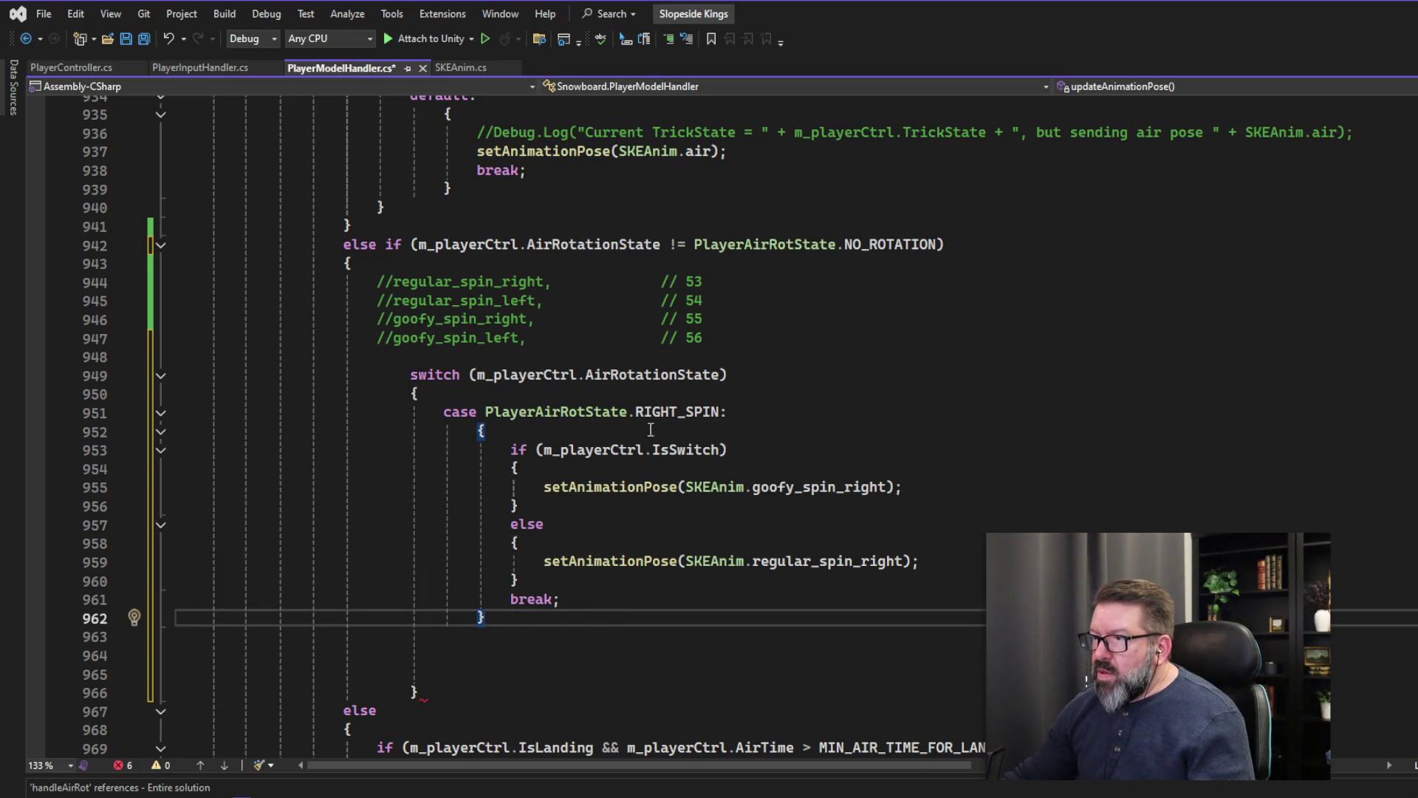
- Duplicate the RIGHT_SPIN case below itself and relabel the copy LEFT_SPIN
mouse_move(487, 619)
left_mouse_down()
mouse_move(264, 513)
mouse_move(130, 429)
left_mouse_up()
key("ctrl+c")
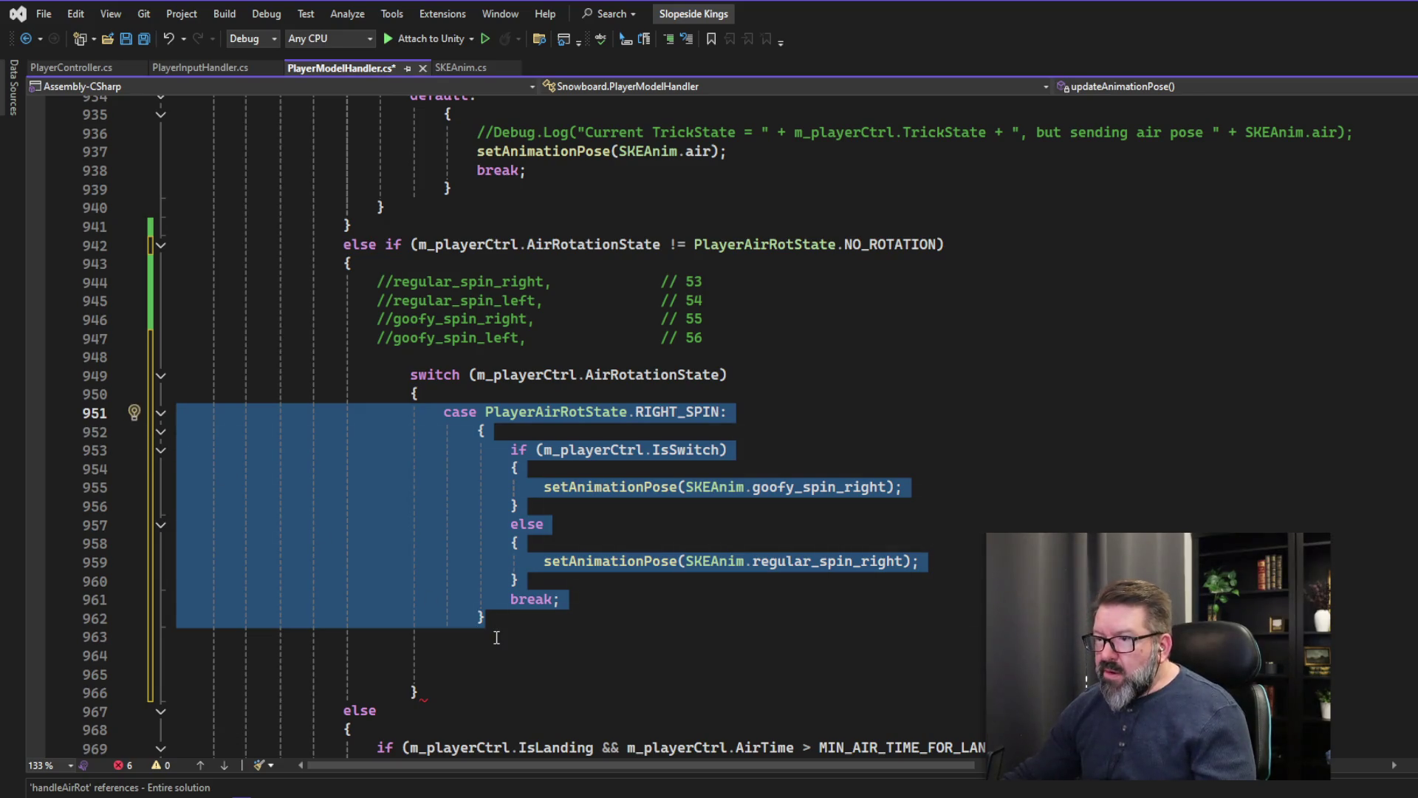
left_click(496, 637)
key("ctrl+v")
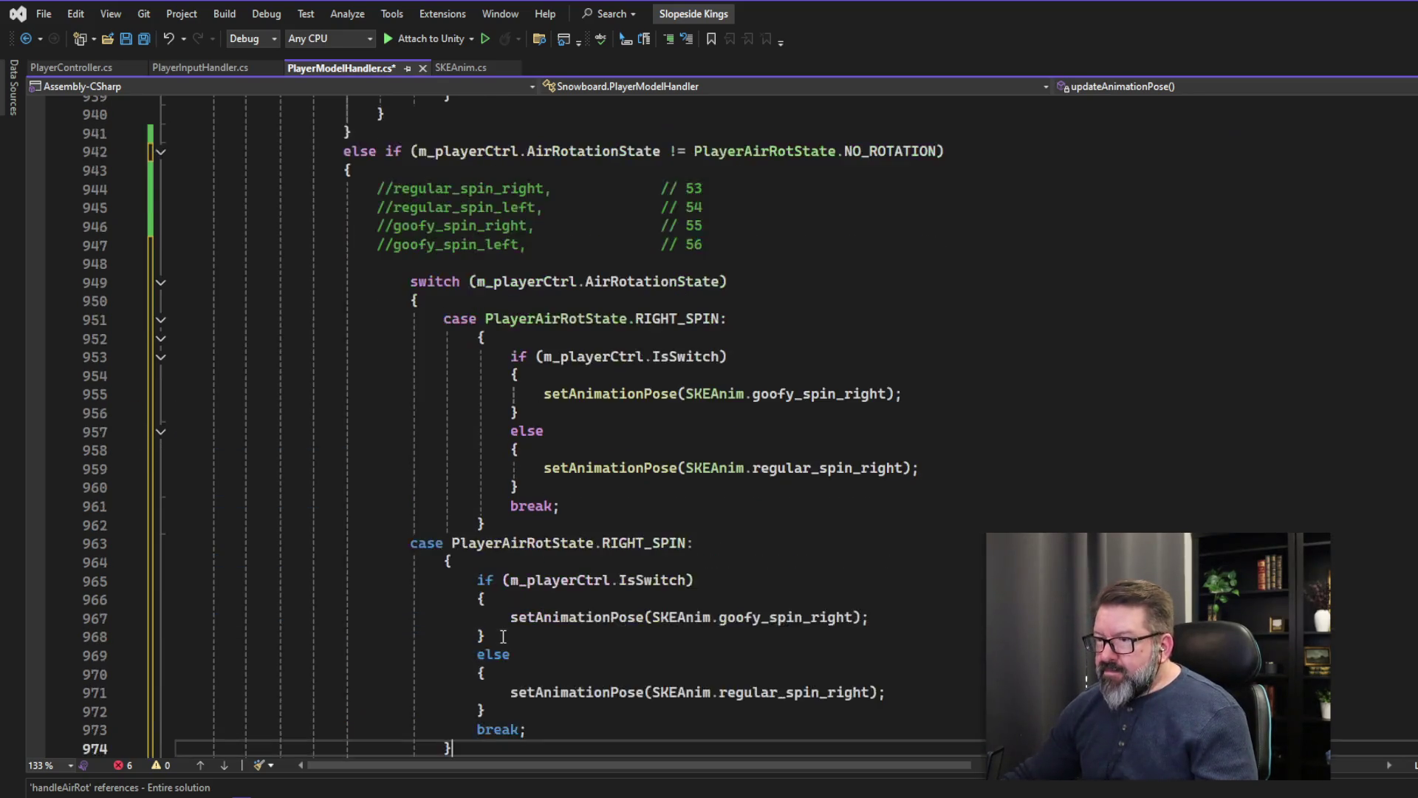
left_click(647, 545)
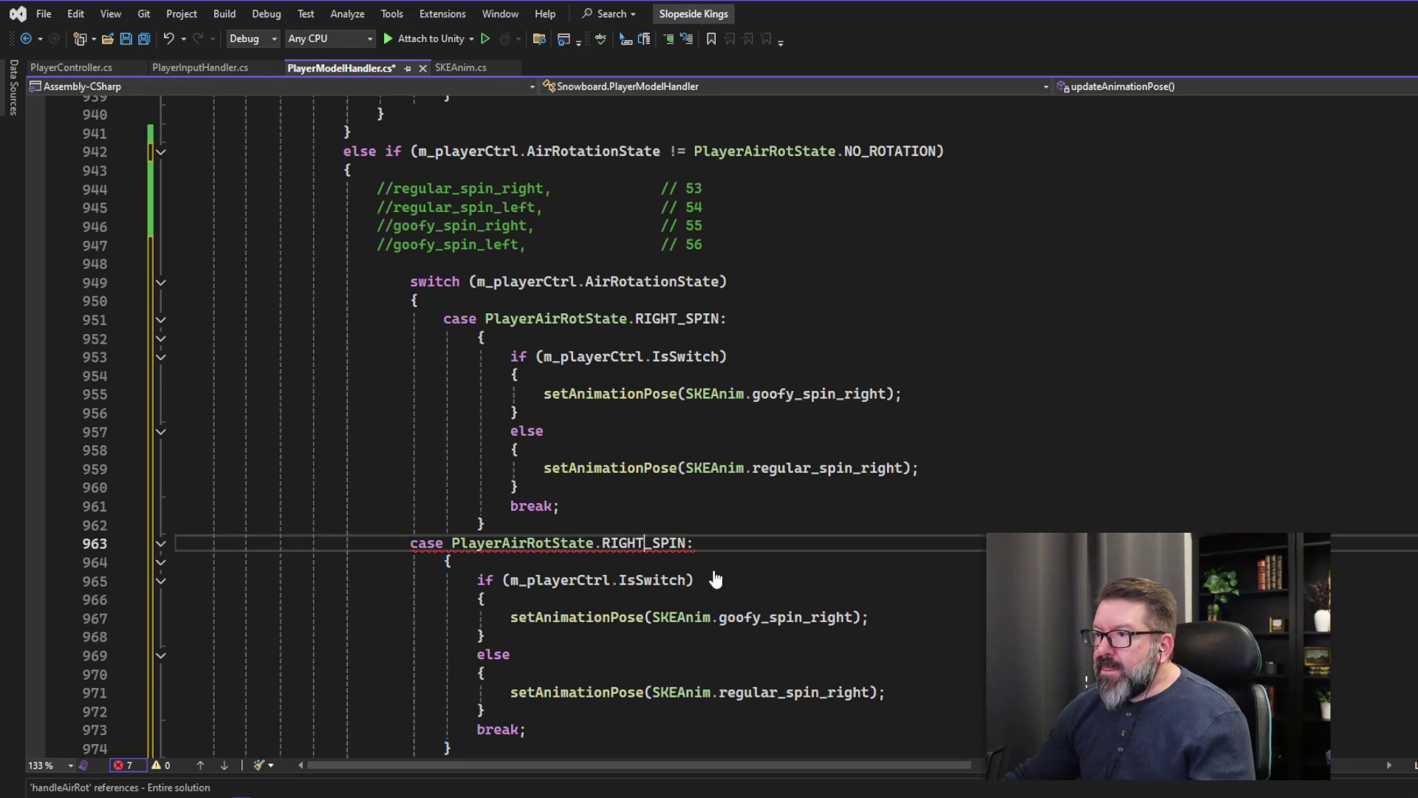
key("BackSpace")
key("BackSpace")
key("BackSpace")
key("BackSpace")
key("BackSpace")
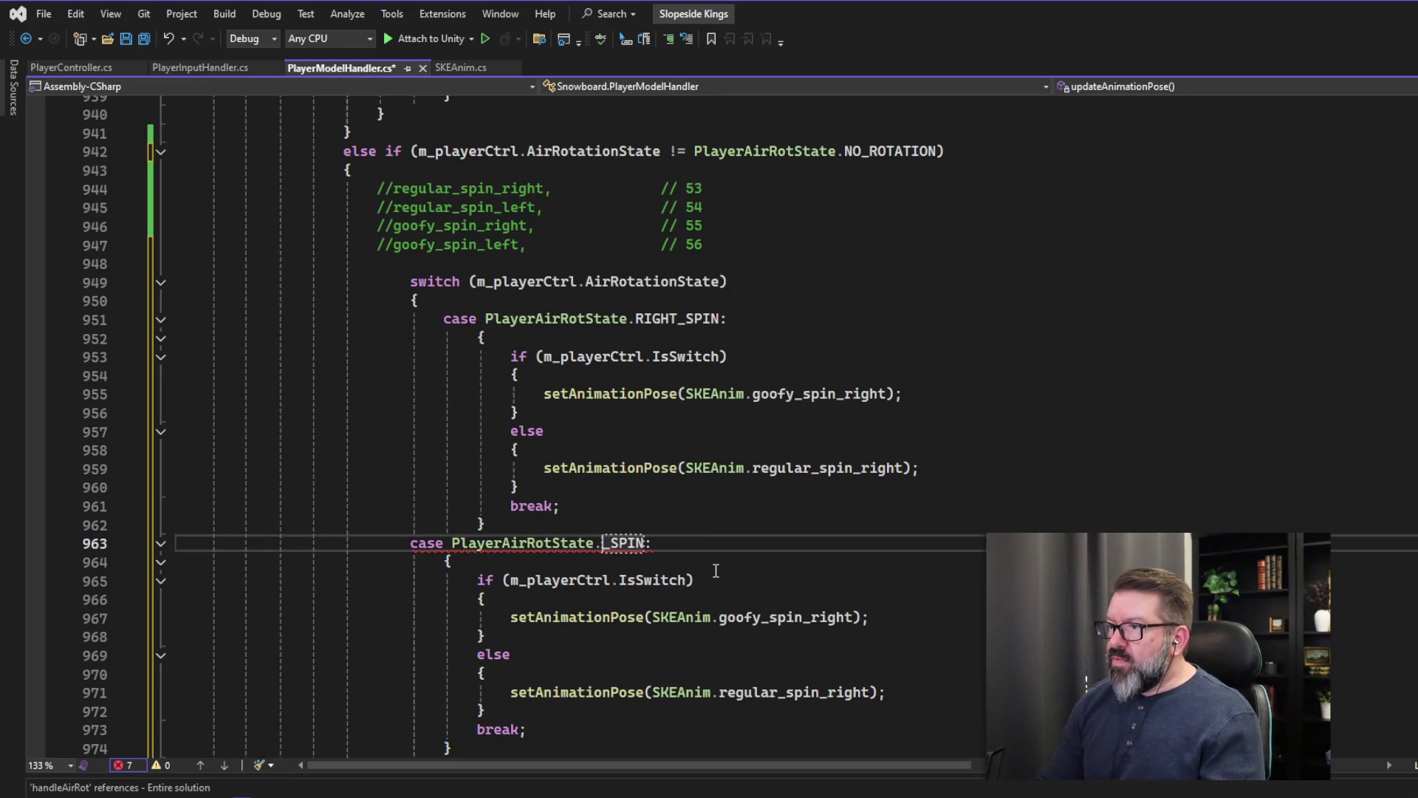
type("LE")
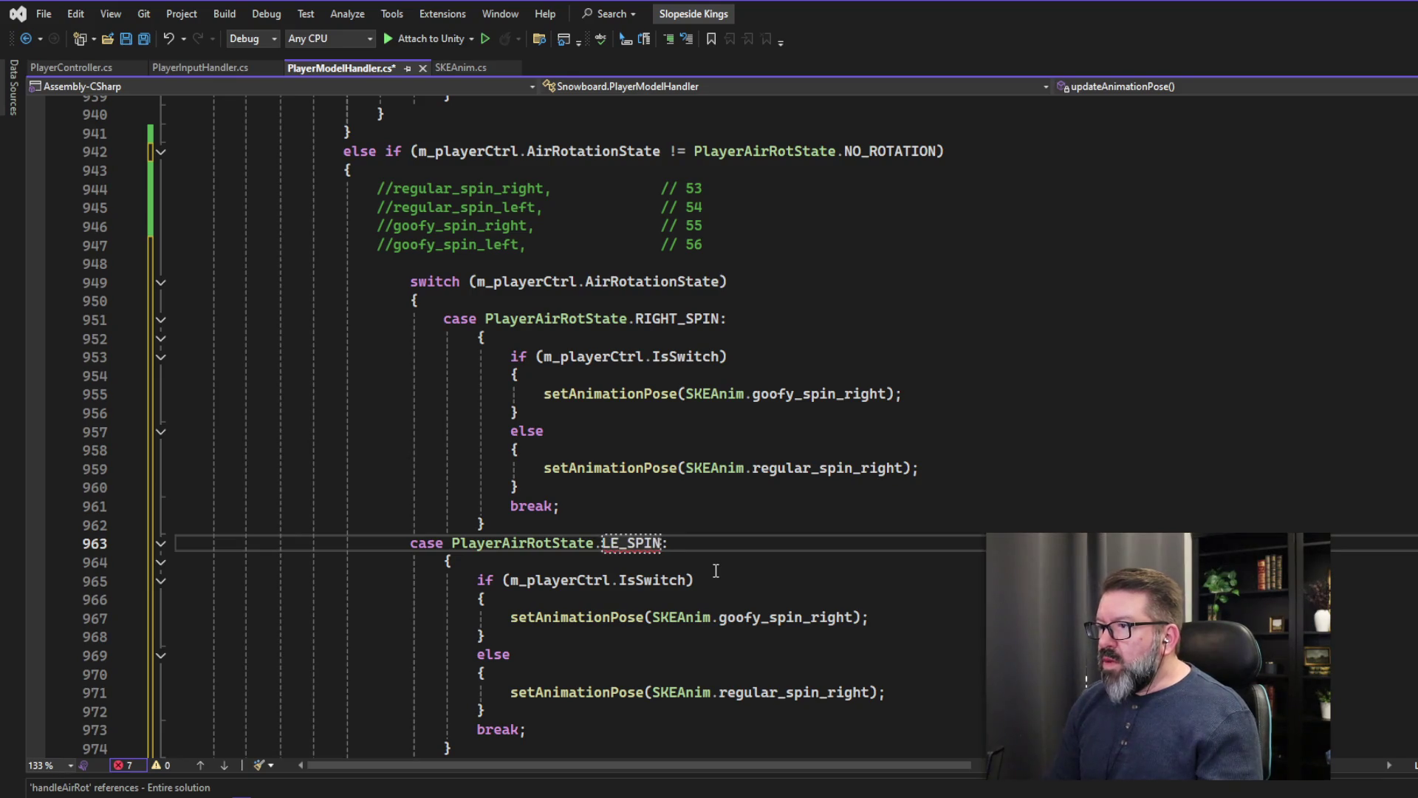
type("FT")
key("BackSpace")
key("BackSpace")
type("F")
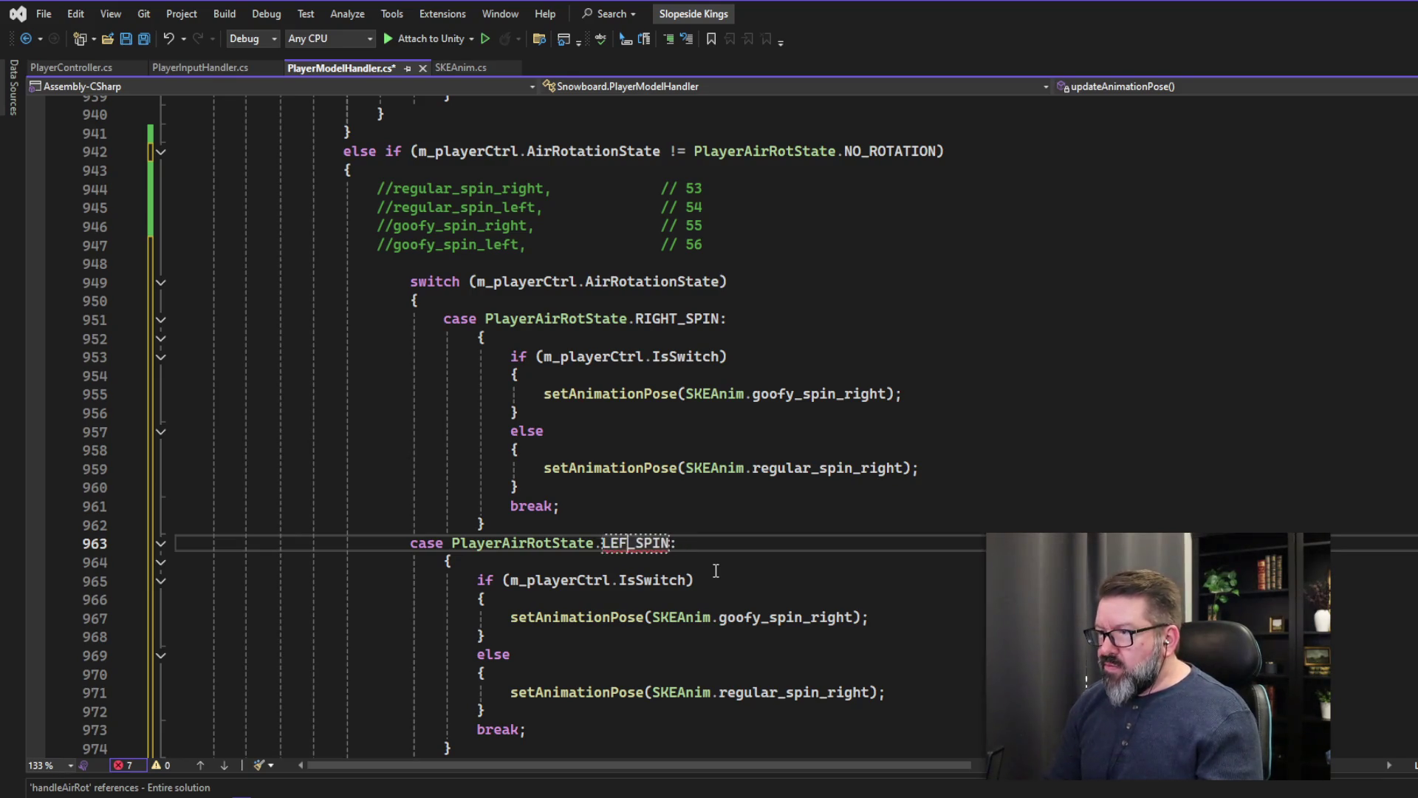
type("T")
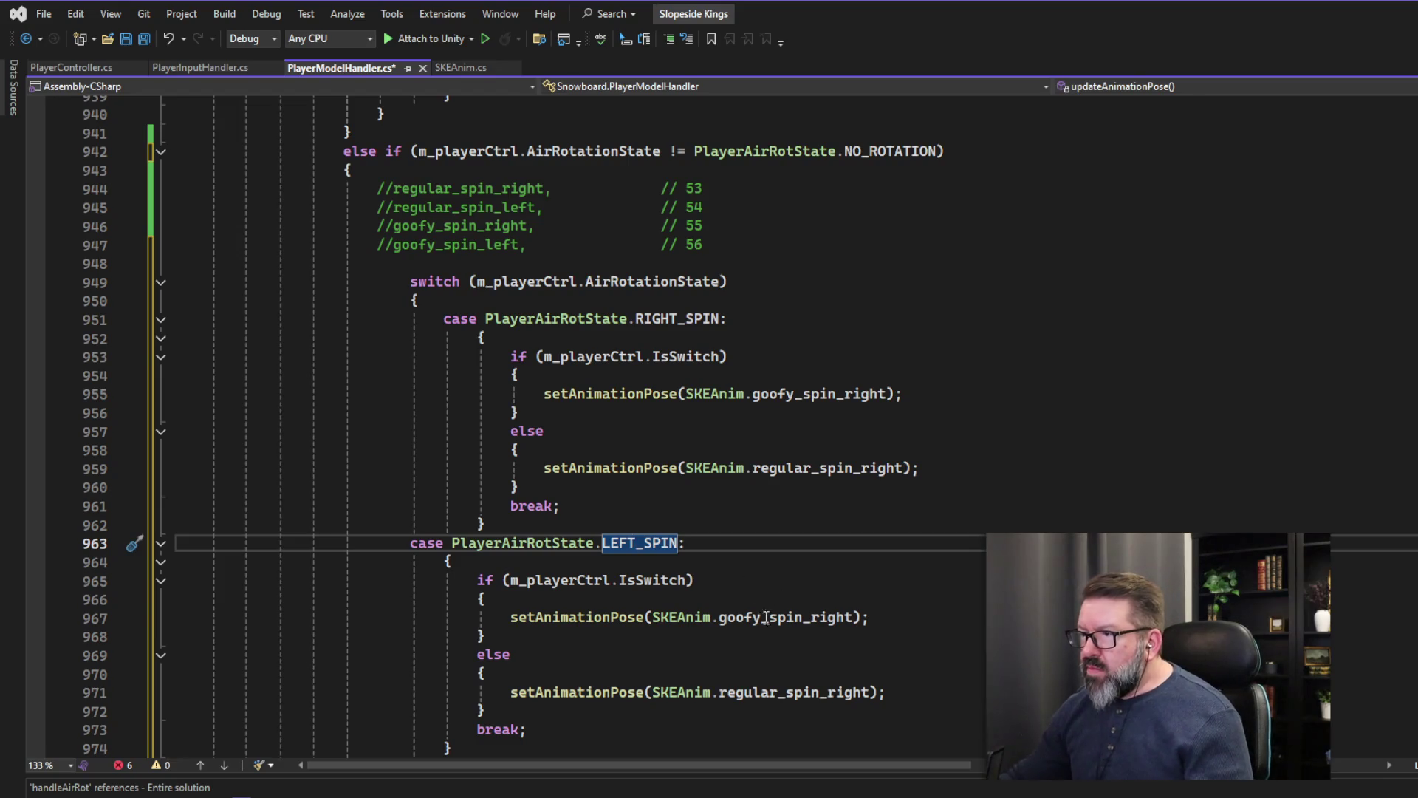
- Change the new case's poses to goofy_spin_left and regular_spin_left
left_click(814, 619)
double_click(814, 619)
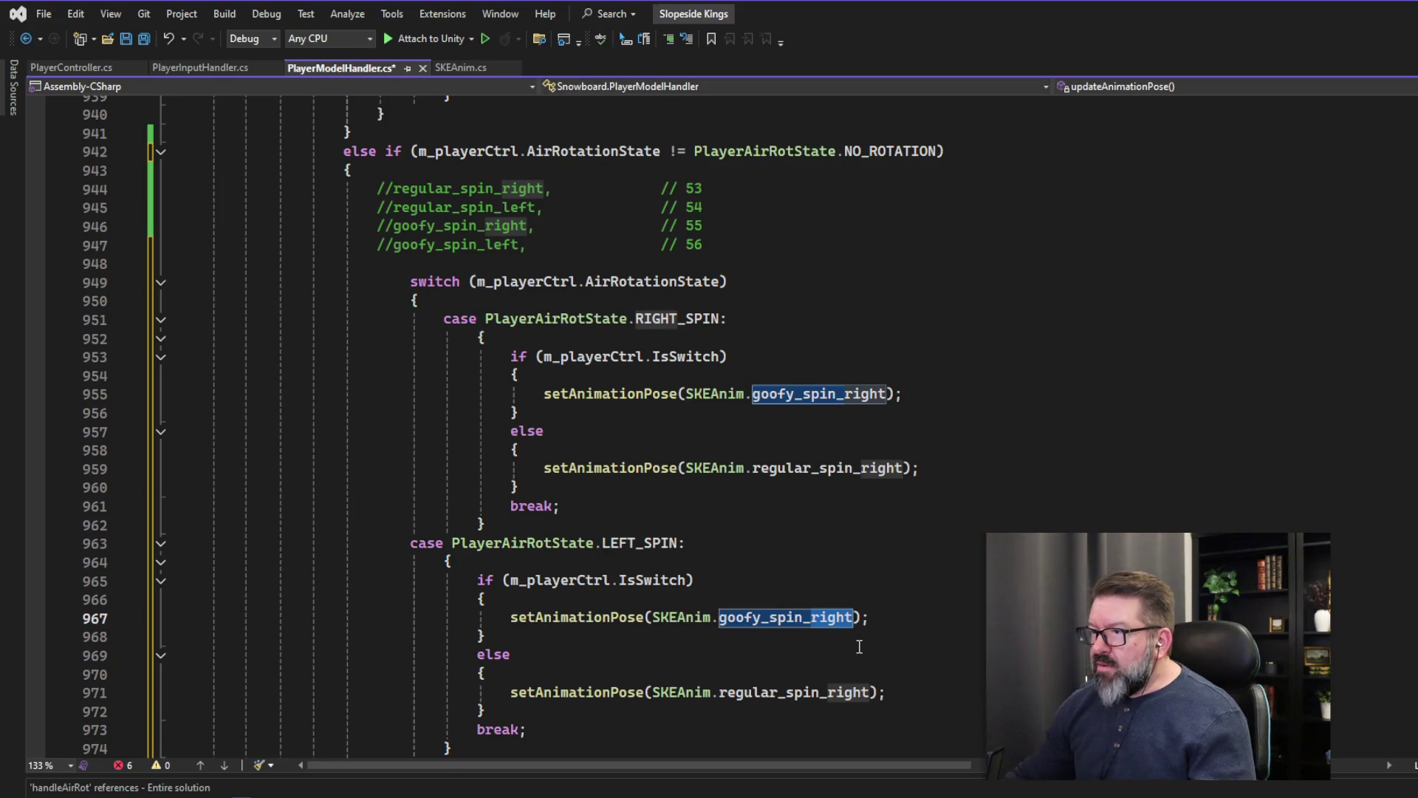
type("goofy_spin_left")
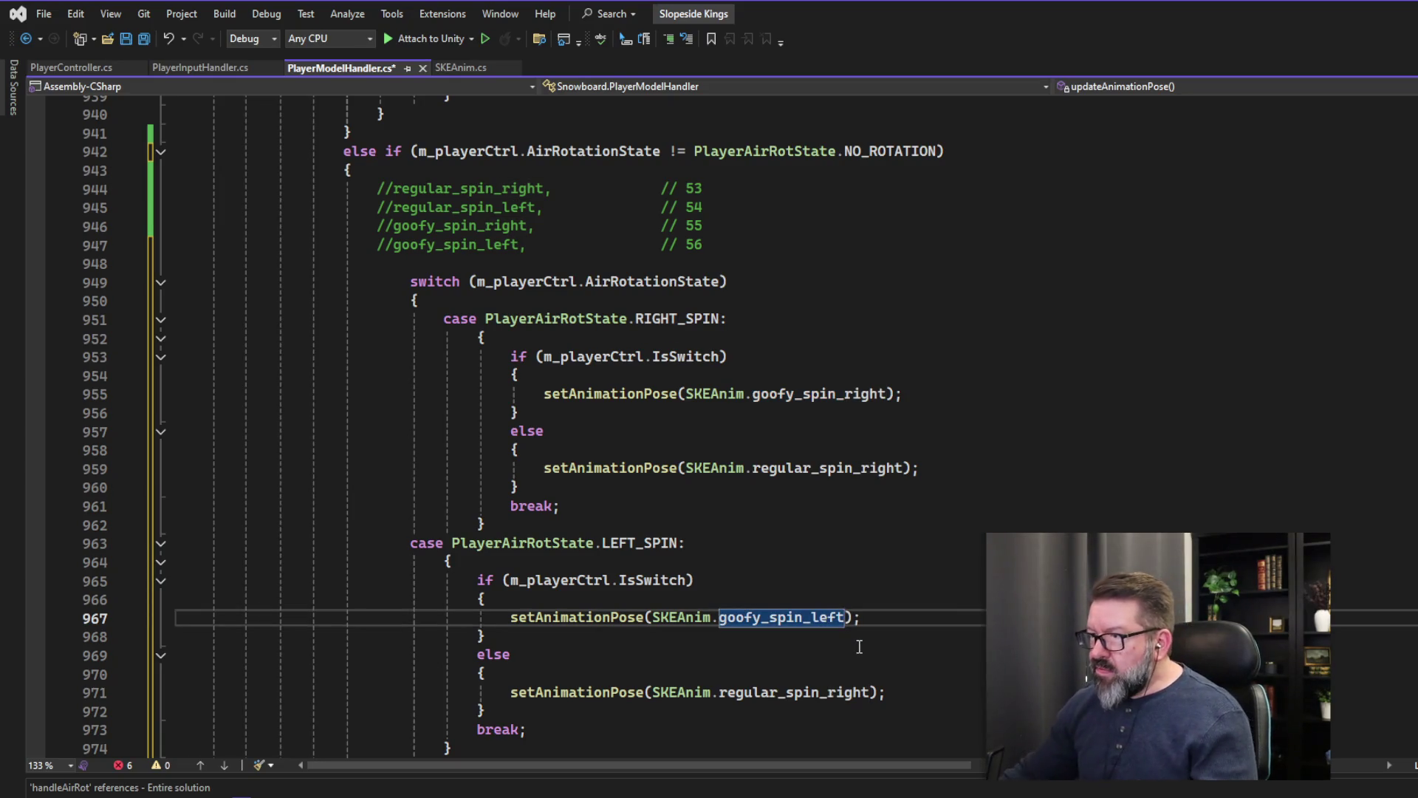
left_click(786, 693)
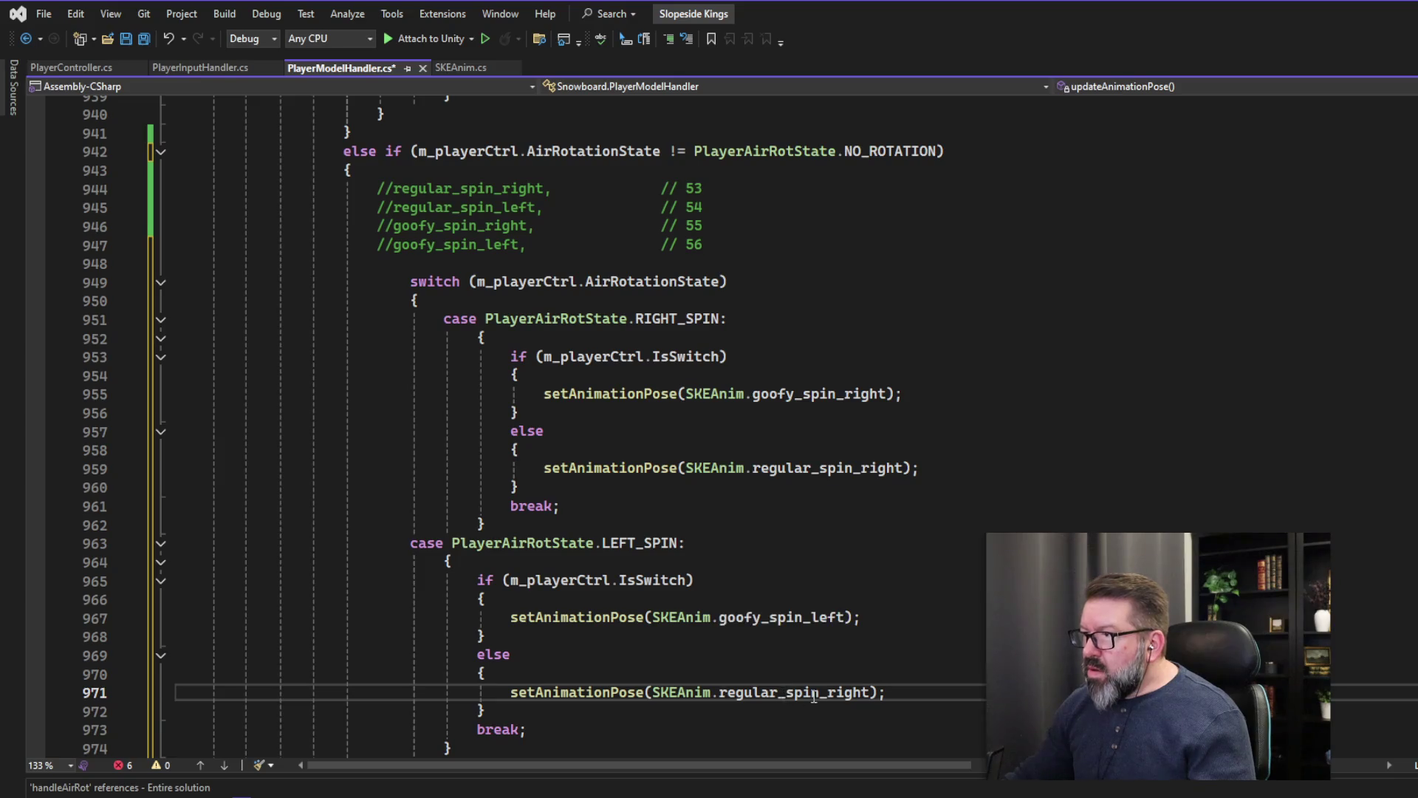
double_click(814, 693)
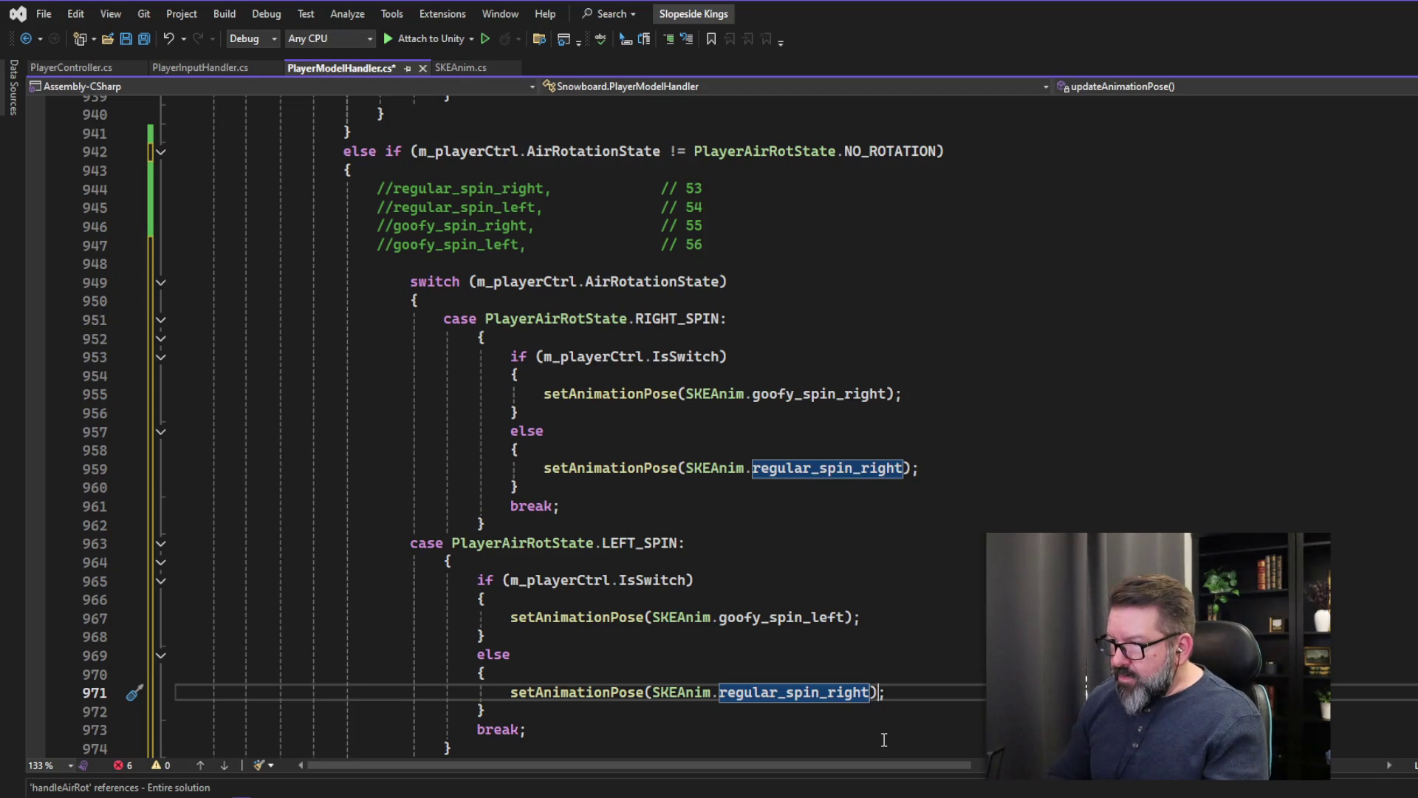
key("Right")
key("BackSpace")
key("BackSpace")
key("BackSpace")
key("BackSpace")
key("BackSpace")
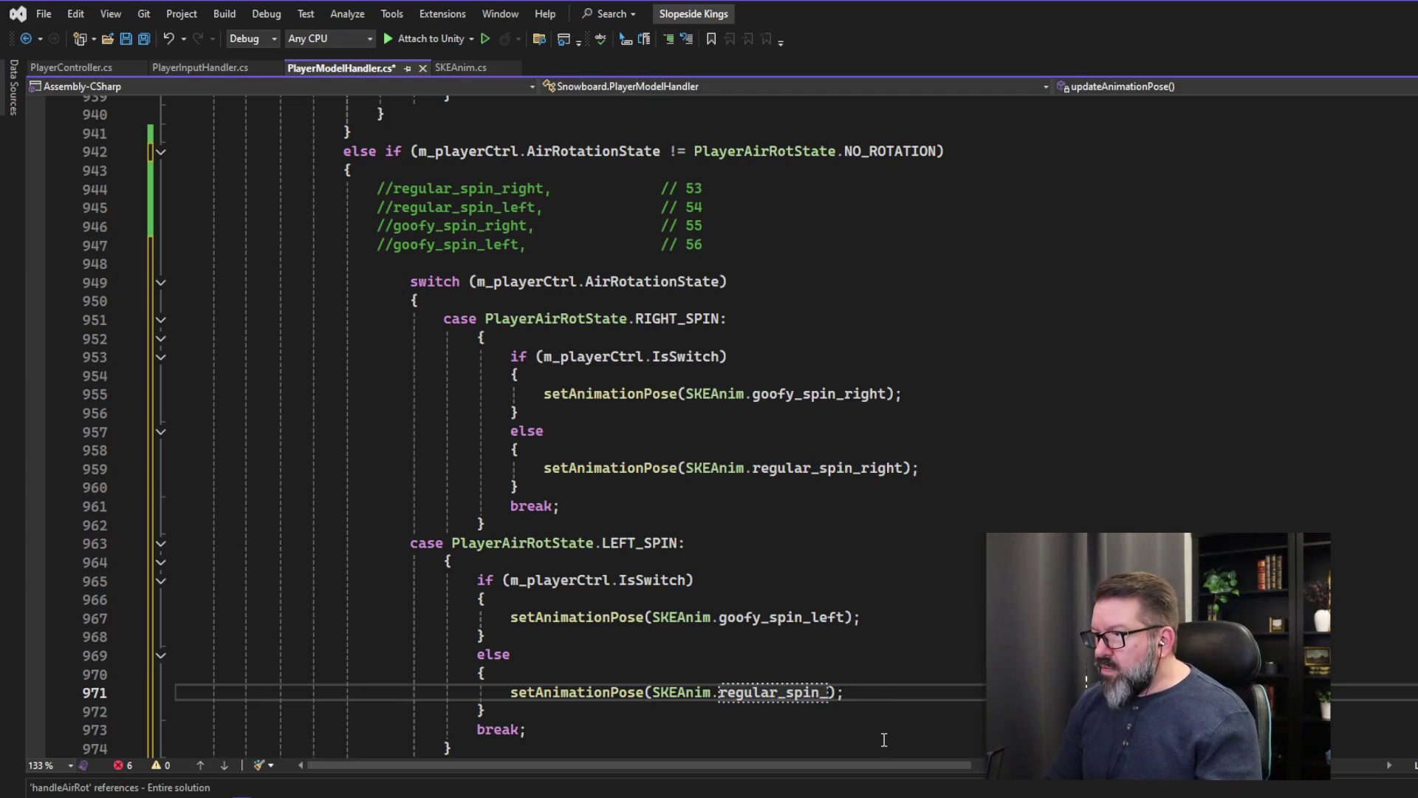
key("End")
key("BackSpace")
key("BackSpace")
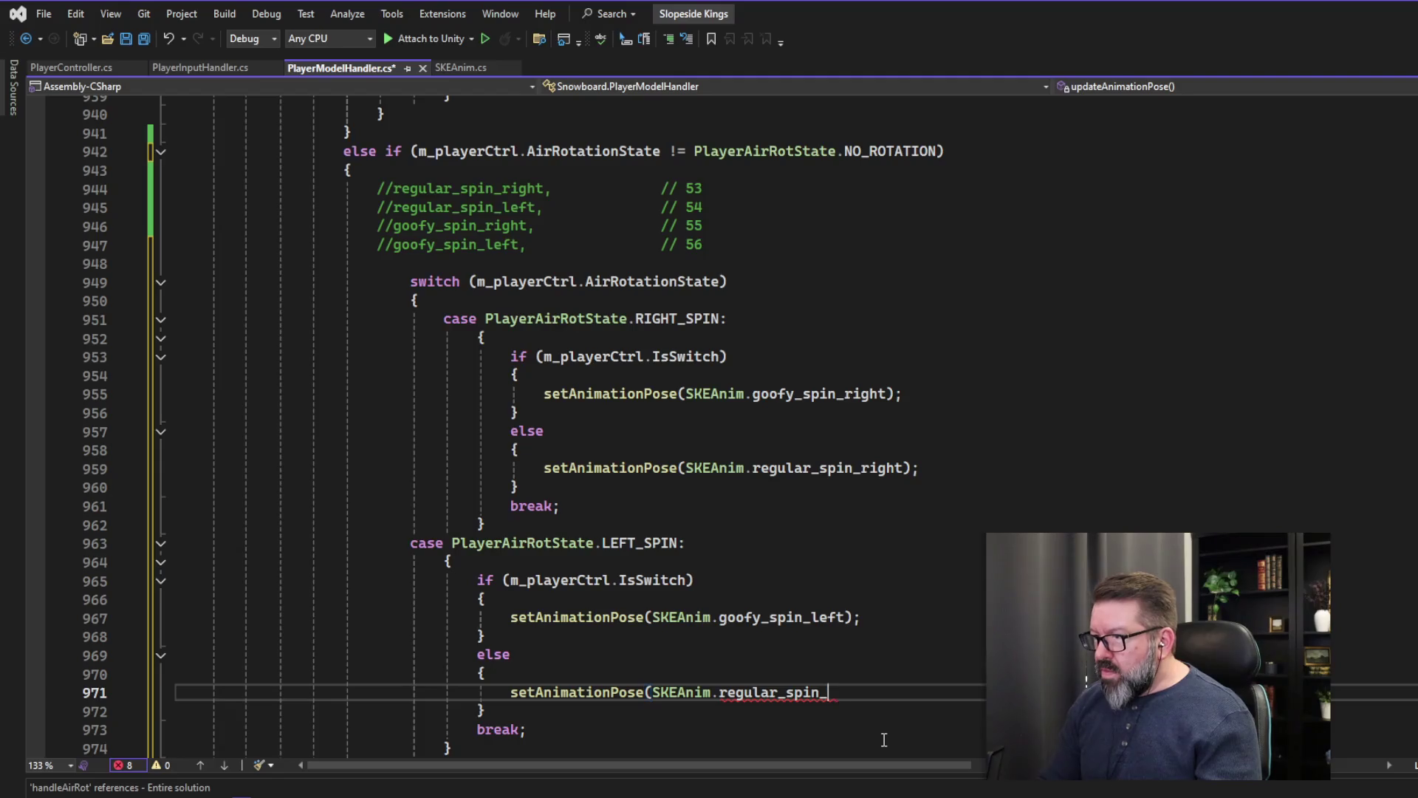
type("left);'")
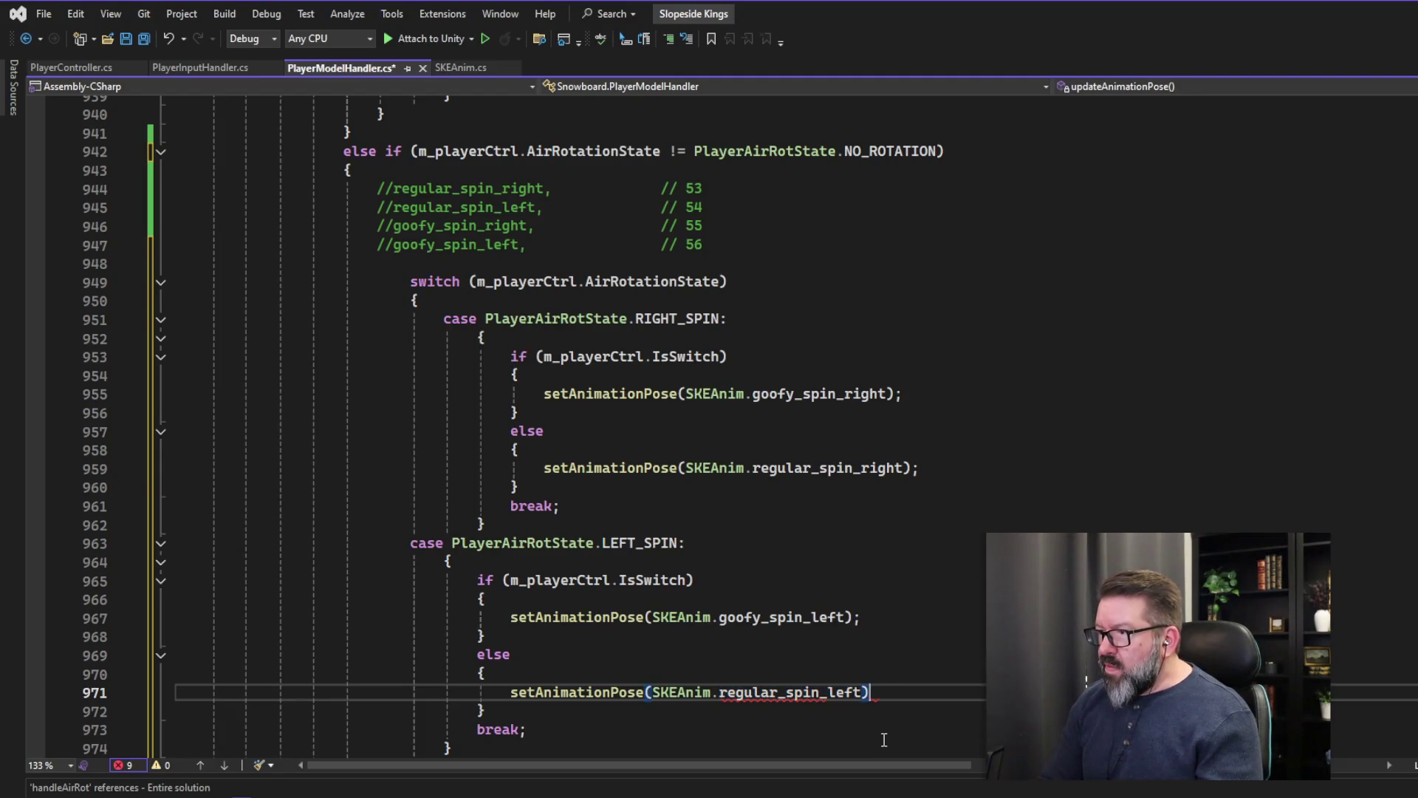
key("BackSpace")
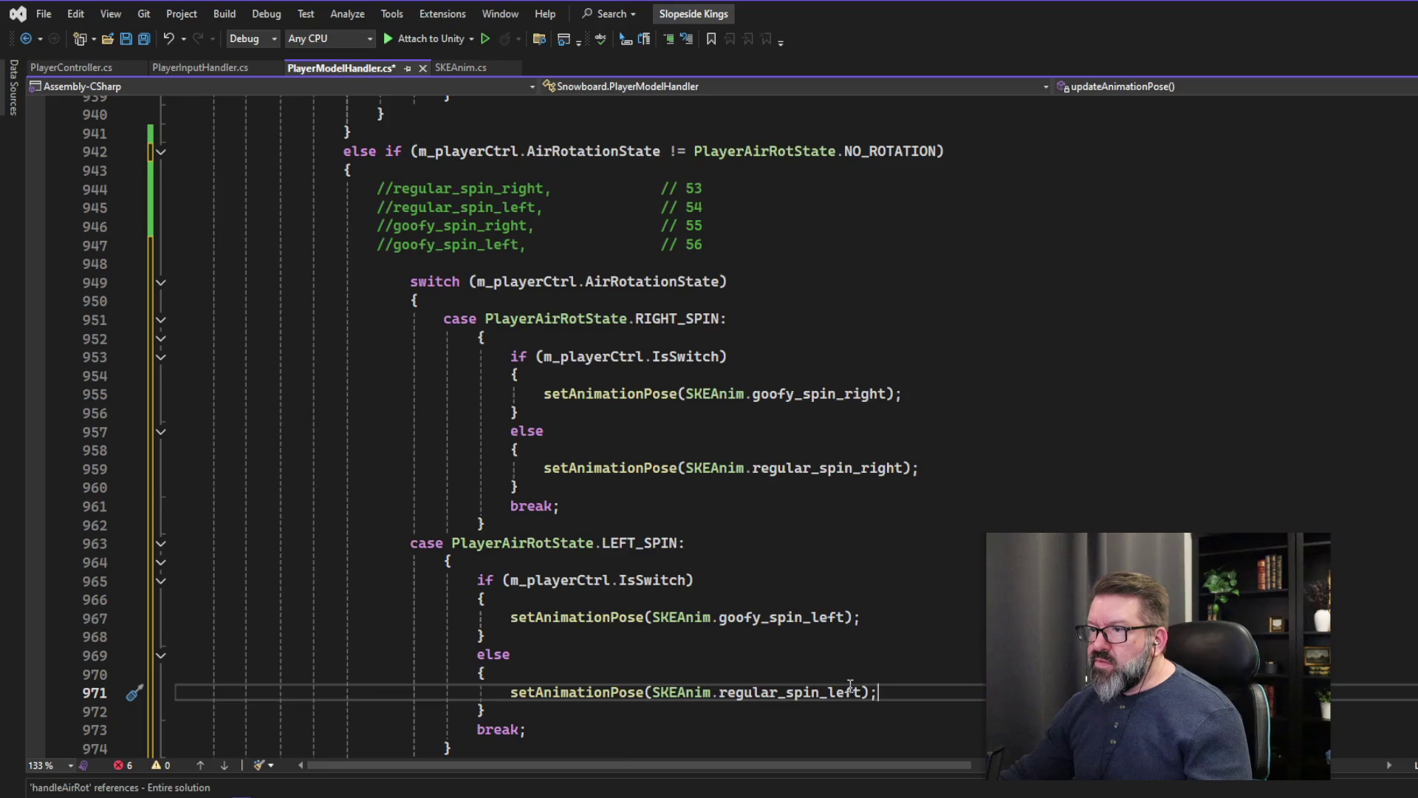
scroll(585, 585, "down", 3)
- Select and copy the default case block from the trick-state switch
left_click(499, 617)
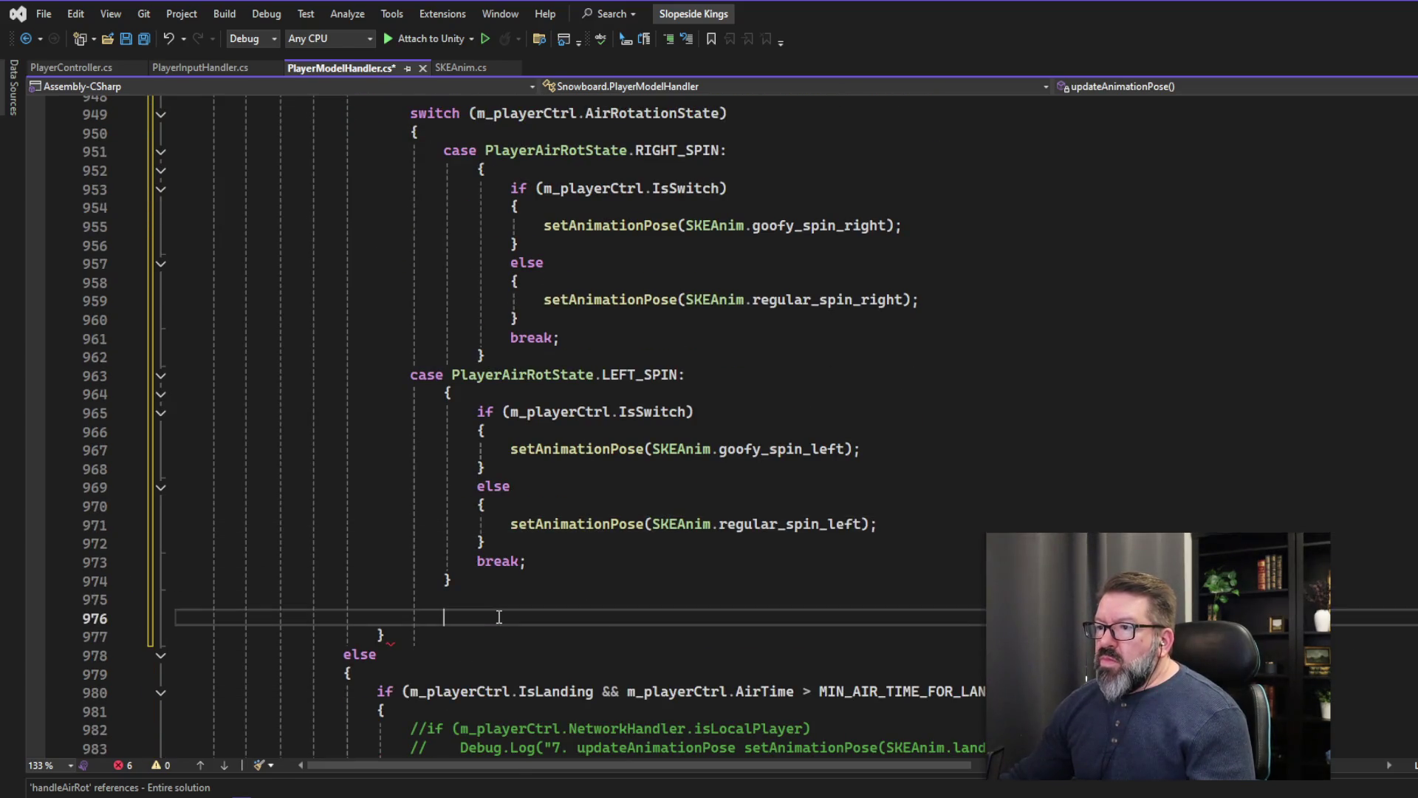
left_click(401, 635)
scroll(480, 641, "up", 3)
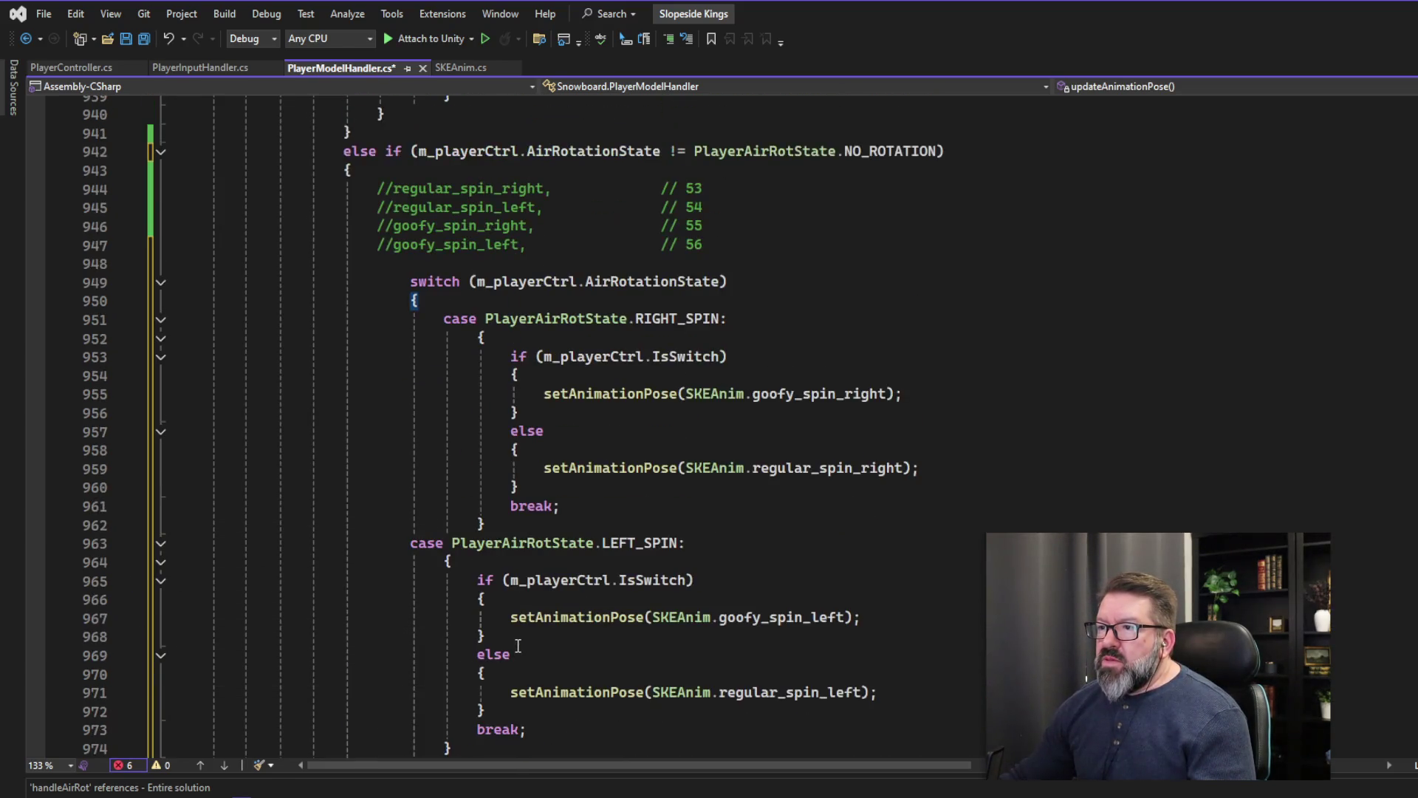
scroll(518, 645, "up", 9)
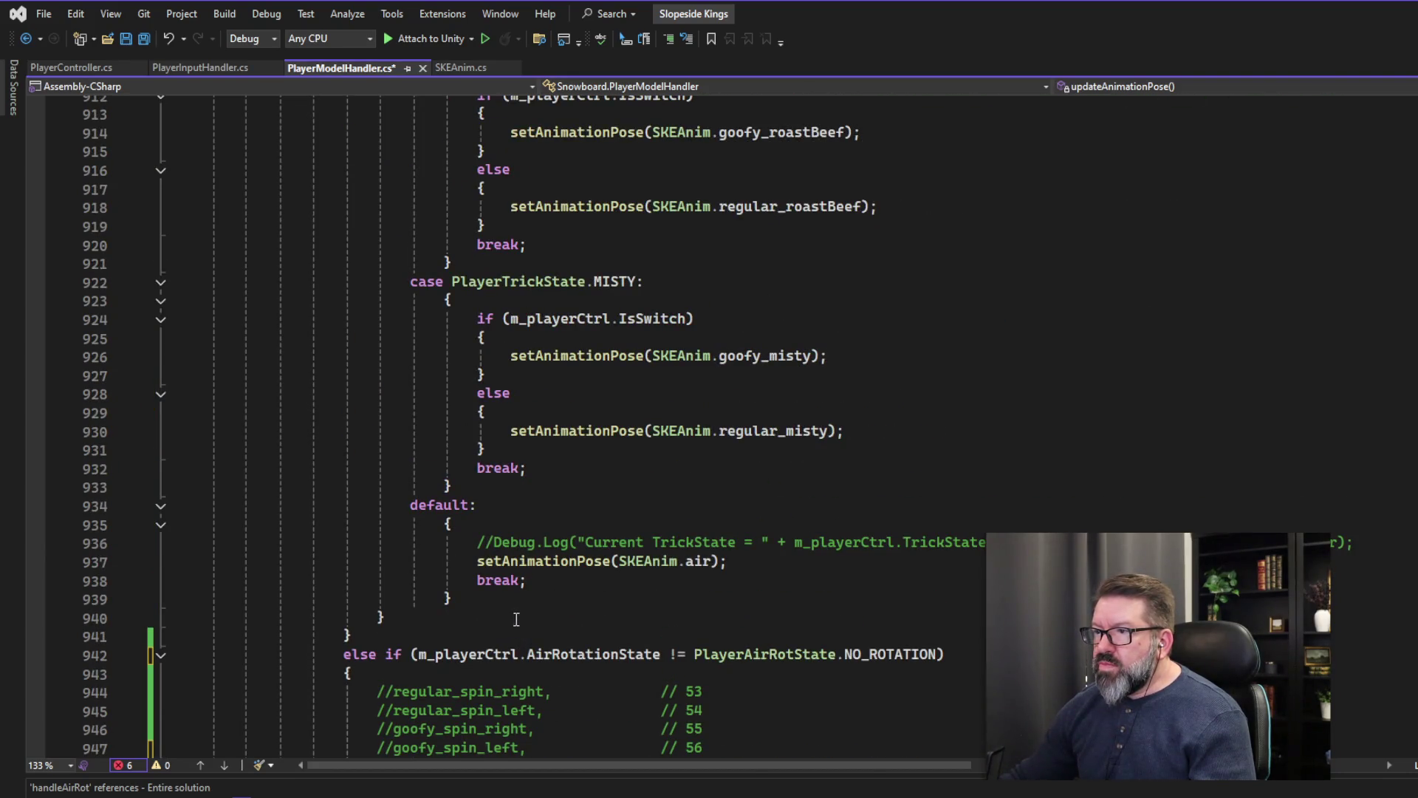
mouse_move(482, 596)
left_mouse_down()
mouse_move(222, 598)
mouse_move(139, 508)
left_mouse_up()
key("ctrl+c")
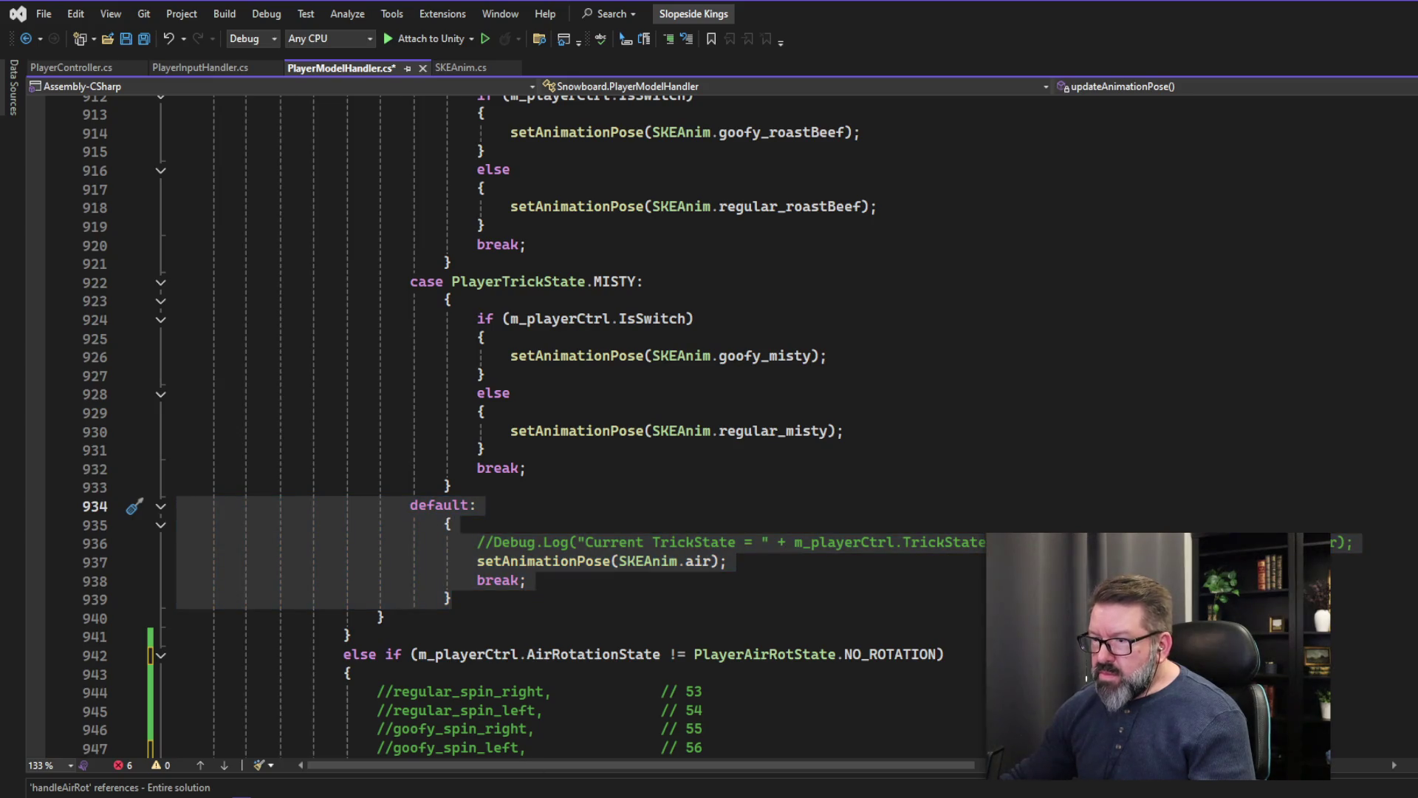
key("alt+Tab")
- Paste the default case setting SKEAnim.air after the LEFT_SPIN case
scroll(607, 678, "down", 11)
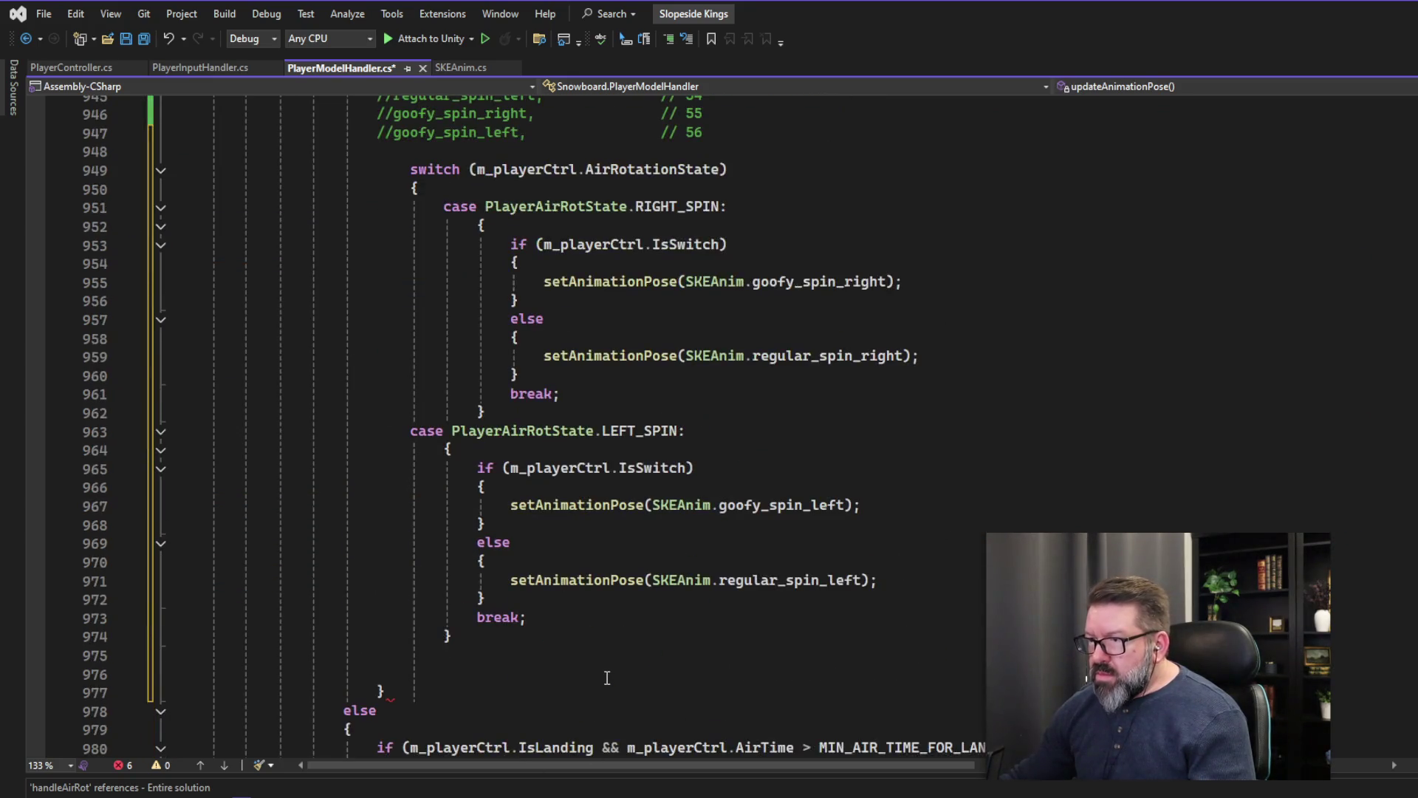
left_click(492, 669)
left_click(452, 654)
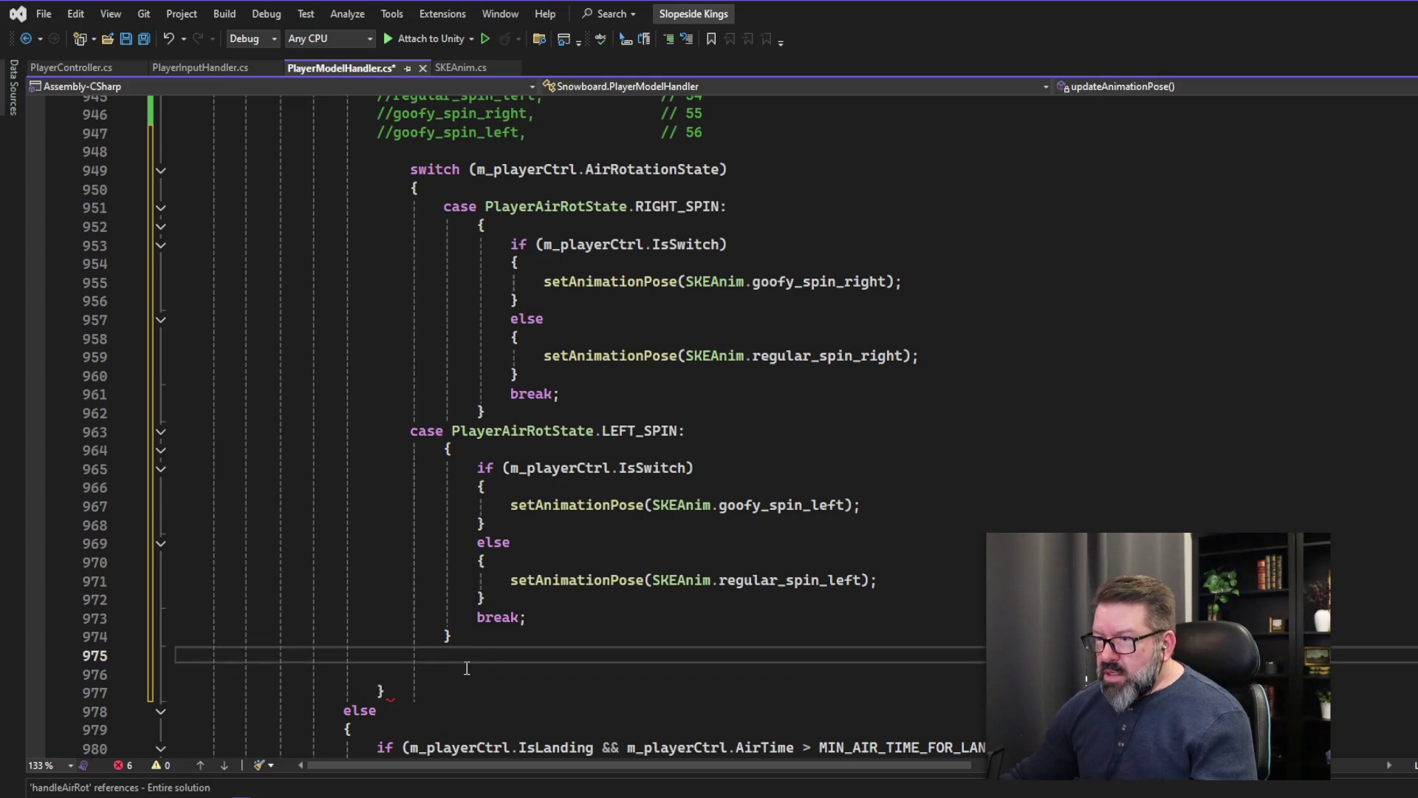
key("ctrl+v")
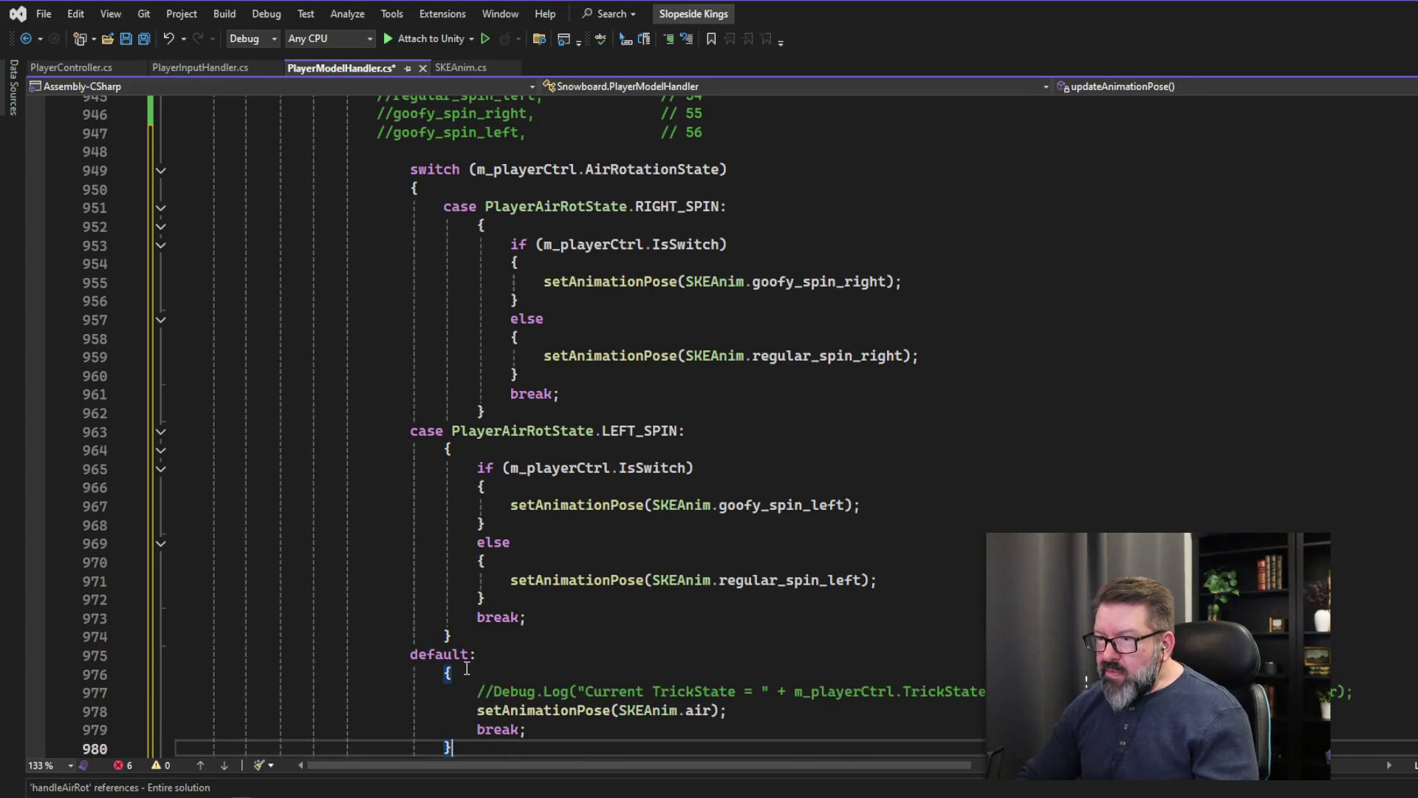
scroll(467, 665, "down", 3)
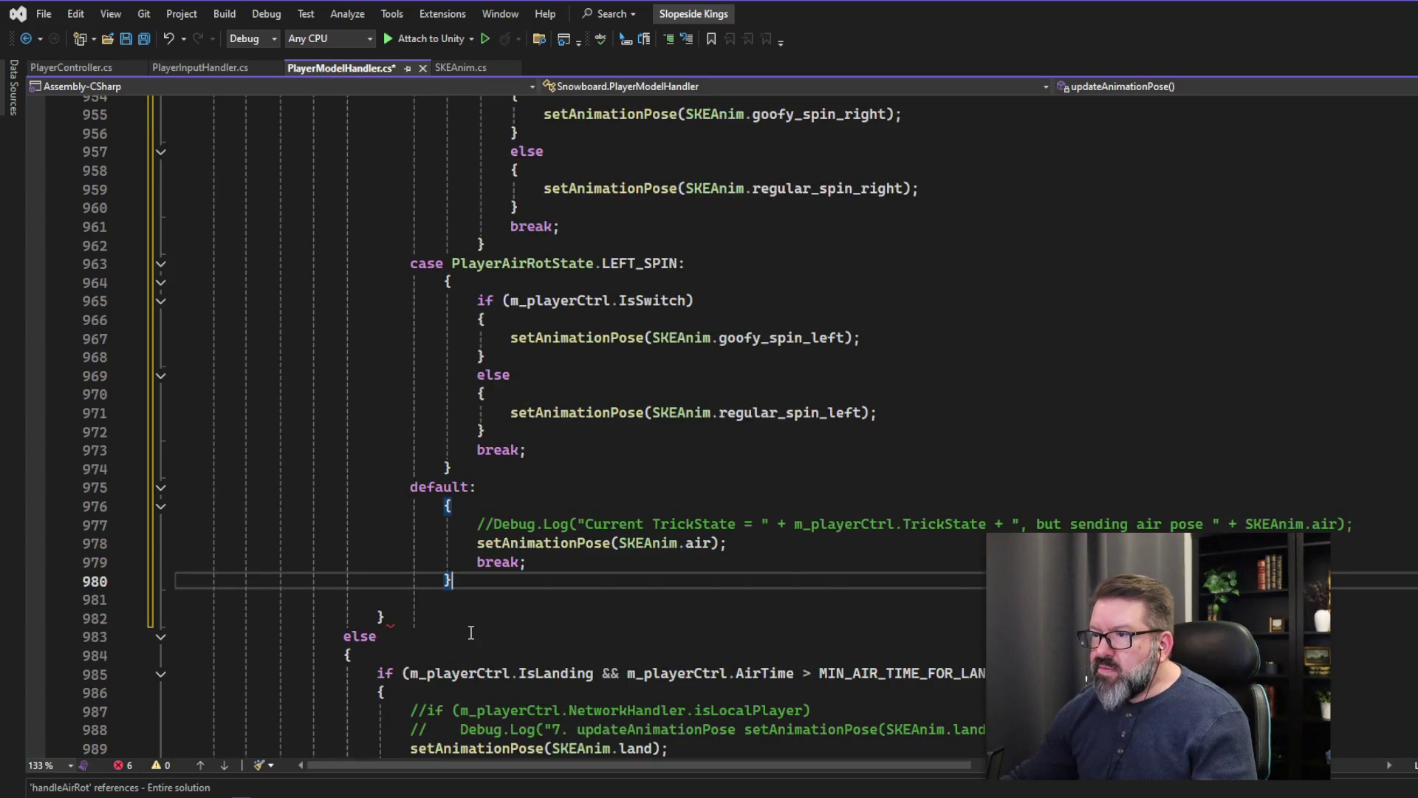
scroll(470, 633, "up", 5)
scroll(470, 632, "up", 1)
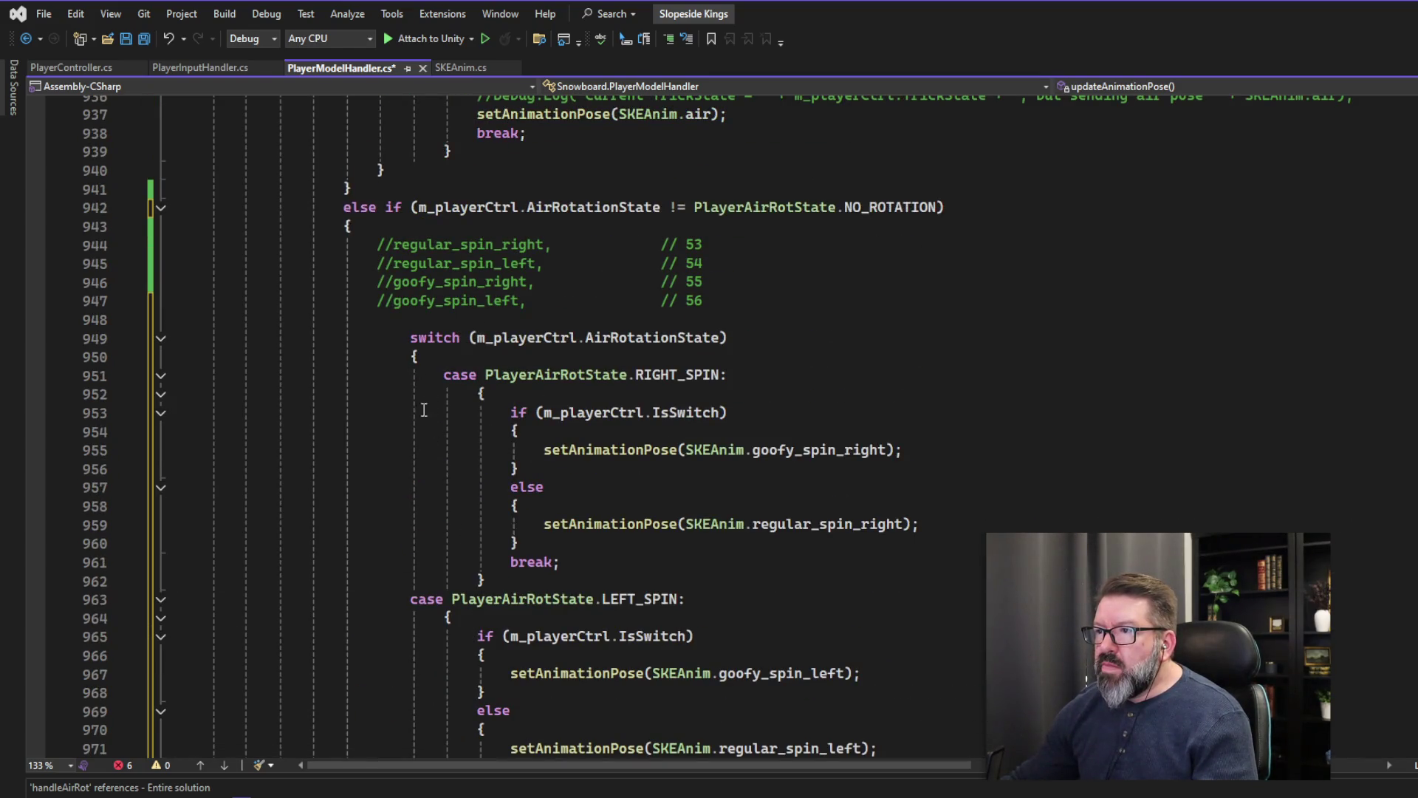
scroll(419, 582, "down", 7)
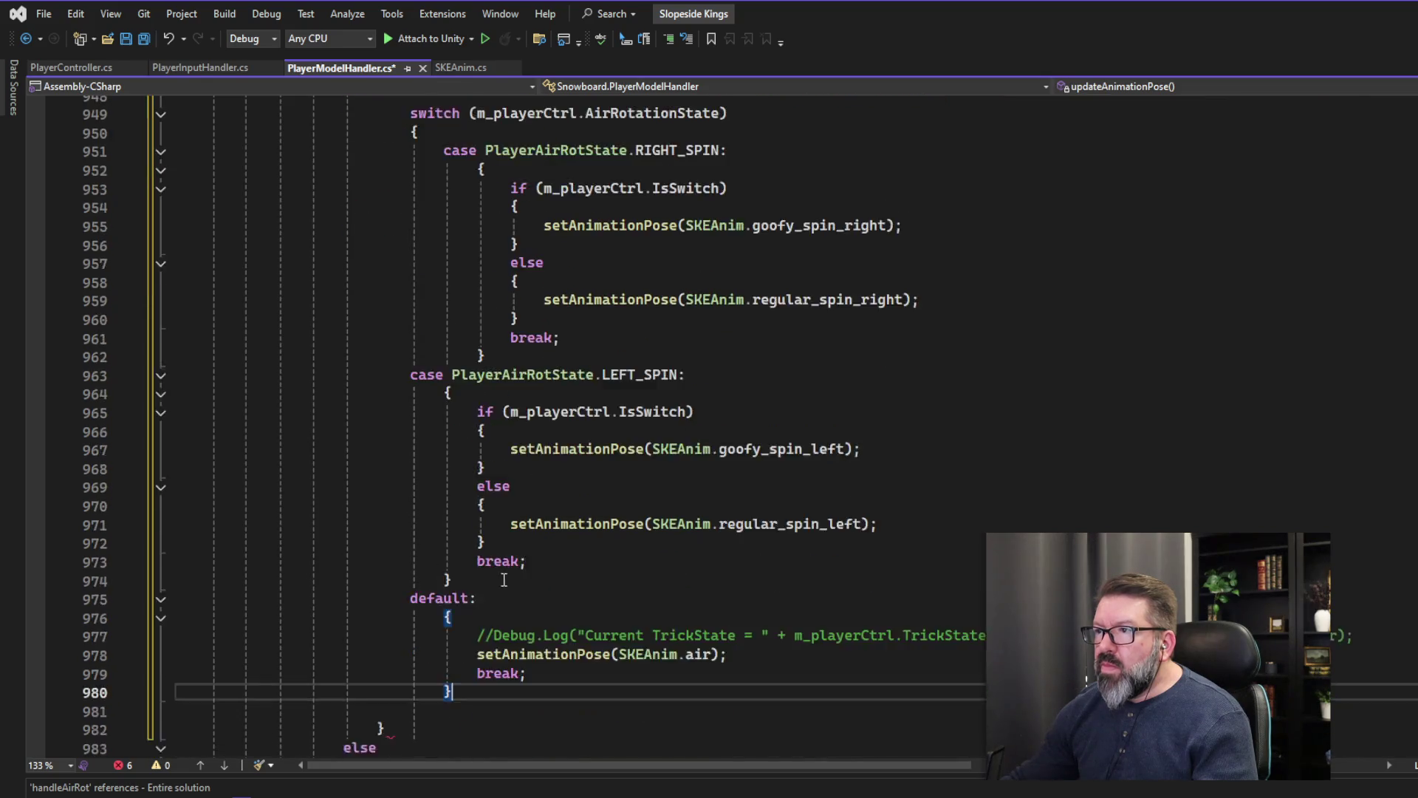
- Add the missing closing brace for the spin switch on line 981
left_click(480, 540)
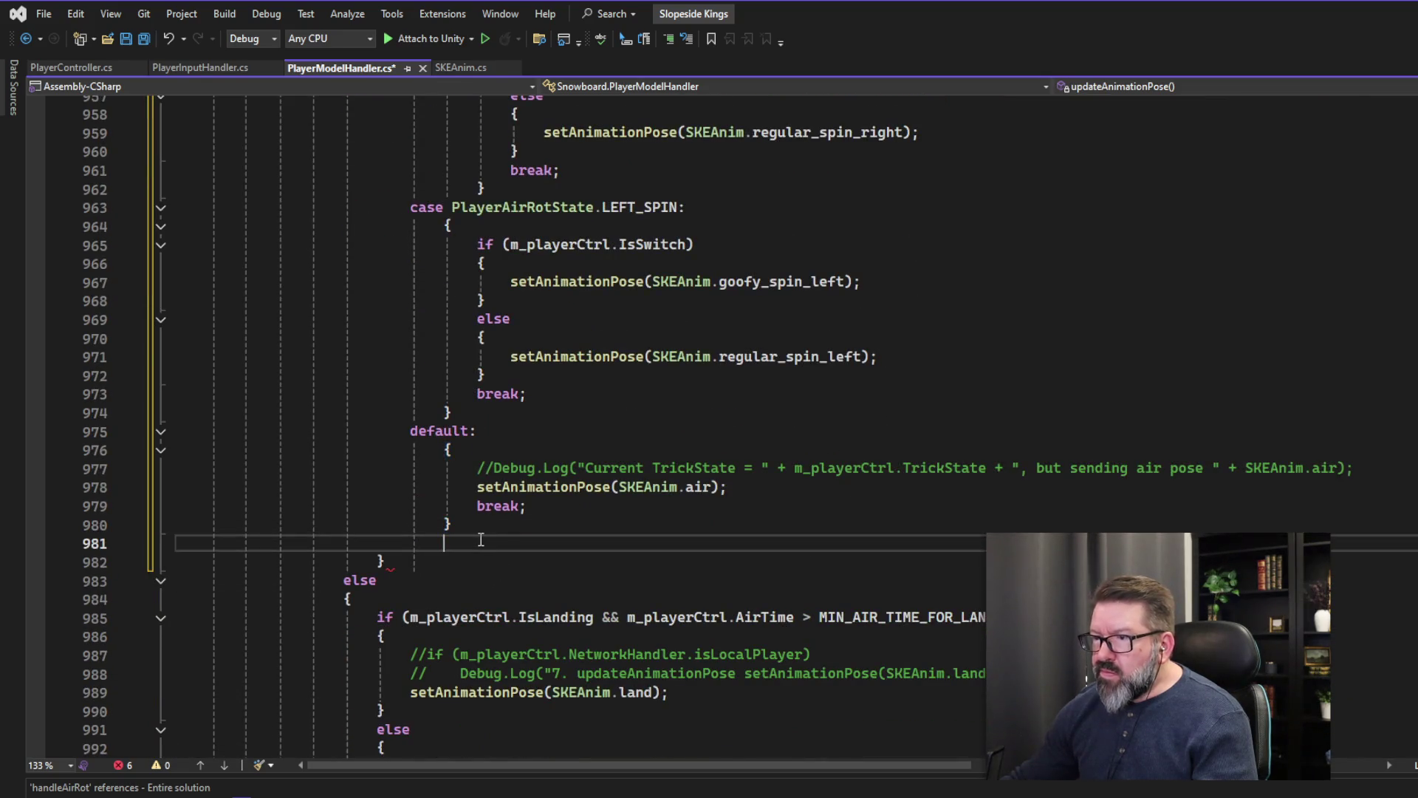
type("}")
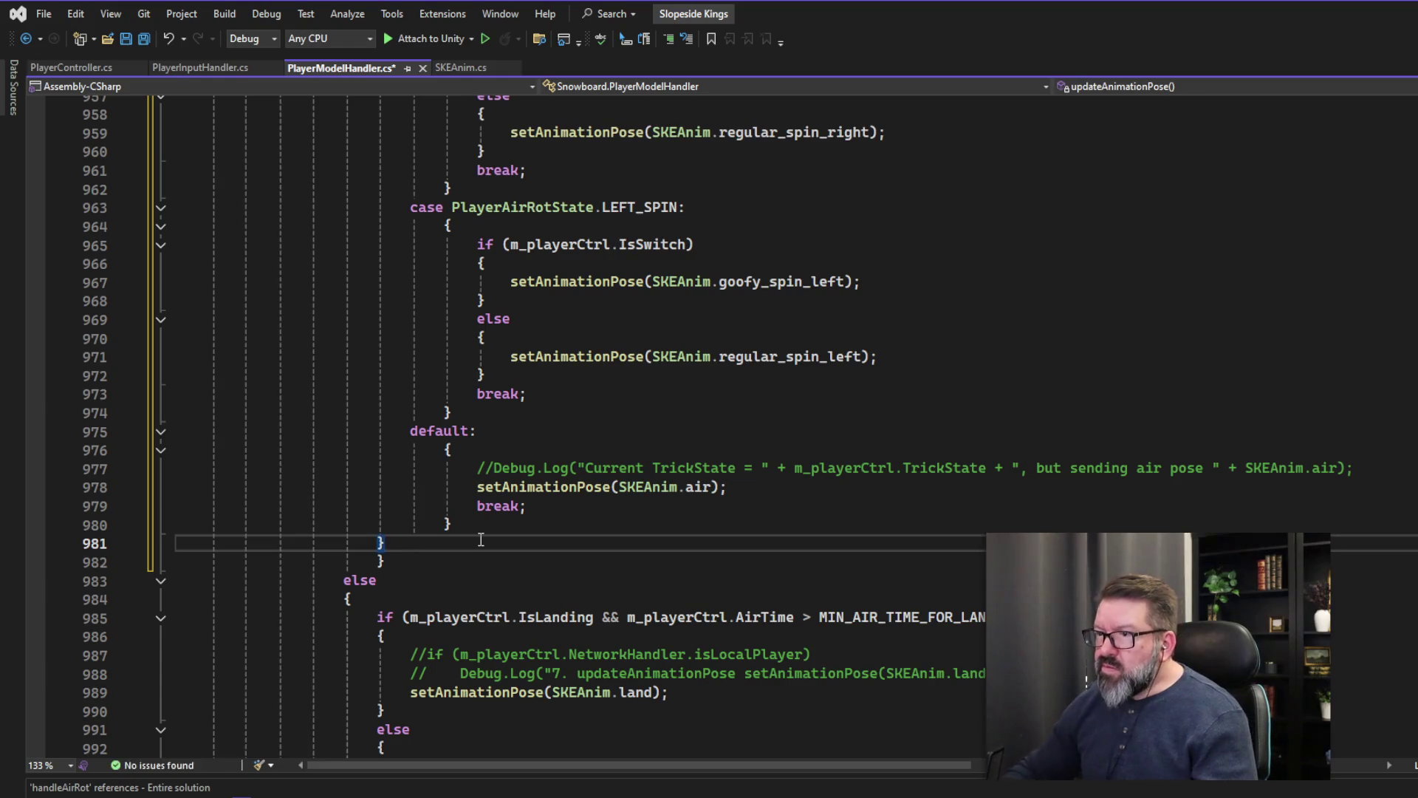
scroll(477, 546, "up", 4)
scroll(476, 551, "up", 3)
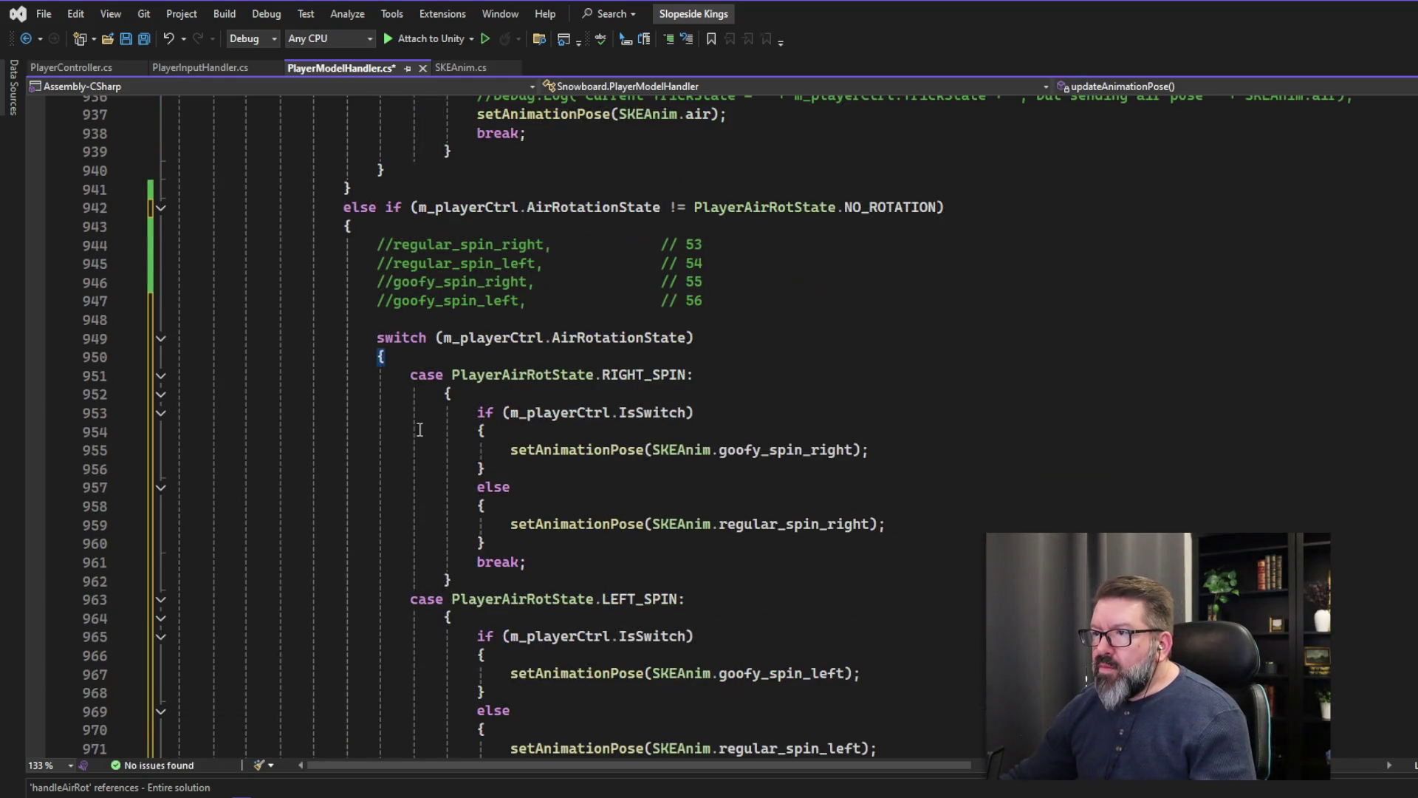
scroll(384, 458, "down", 5)
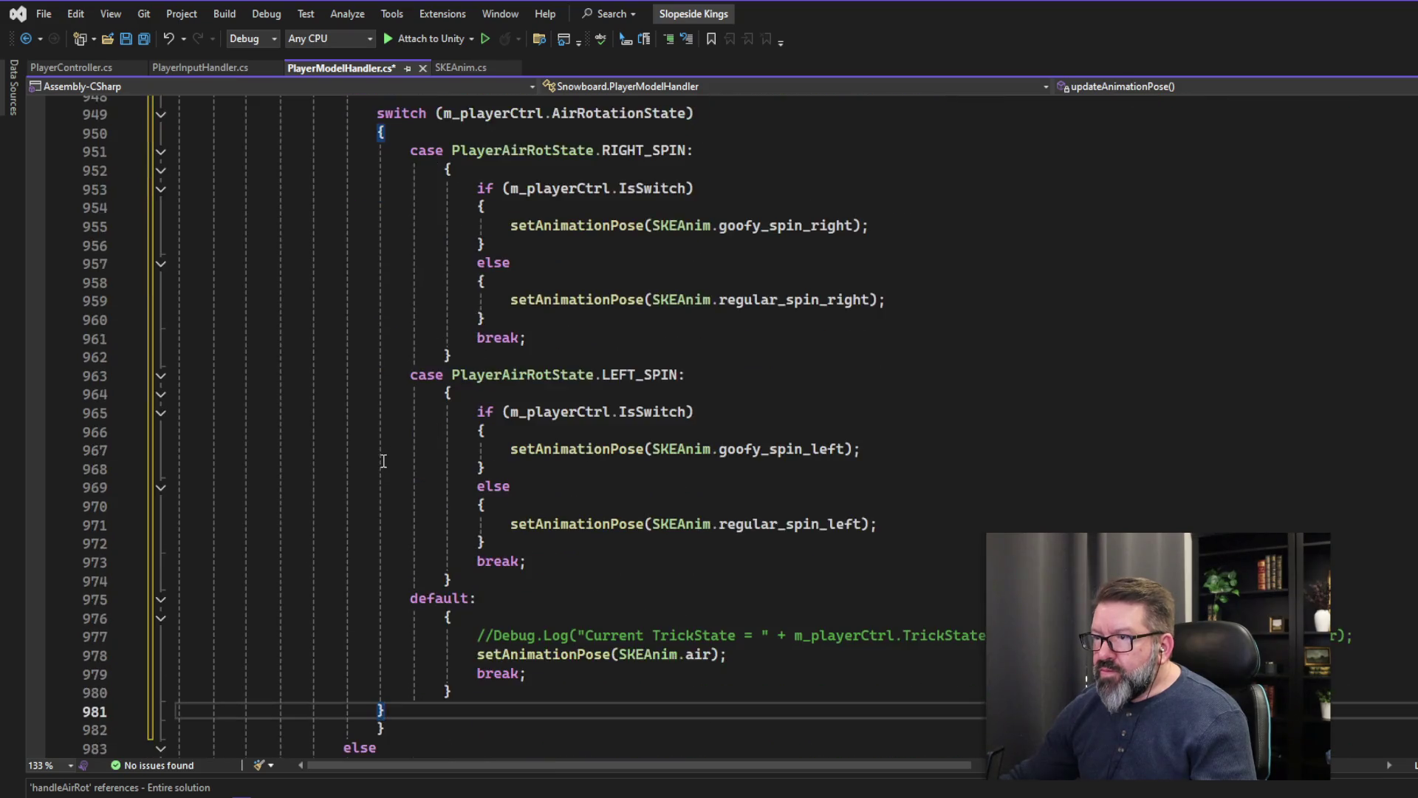
scroll(453, 536, "up", 3)
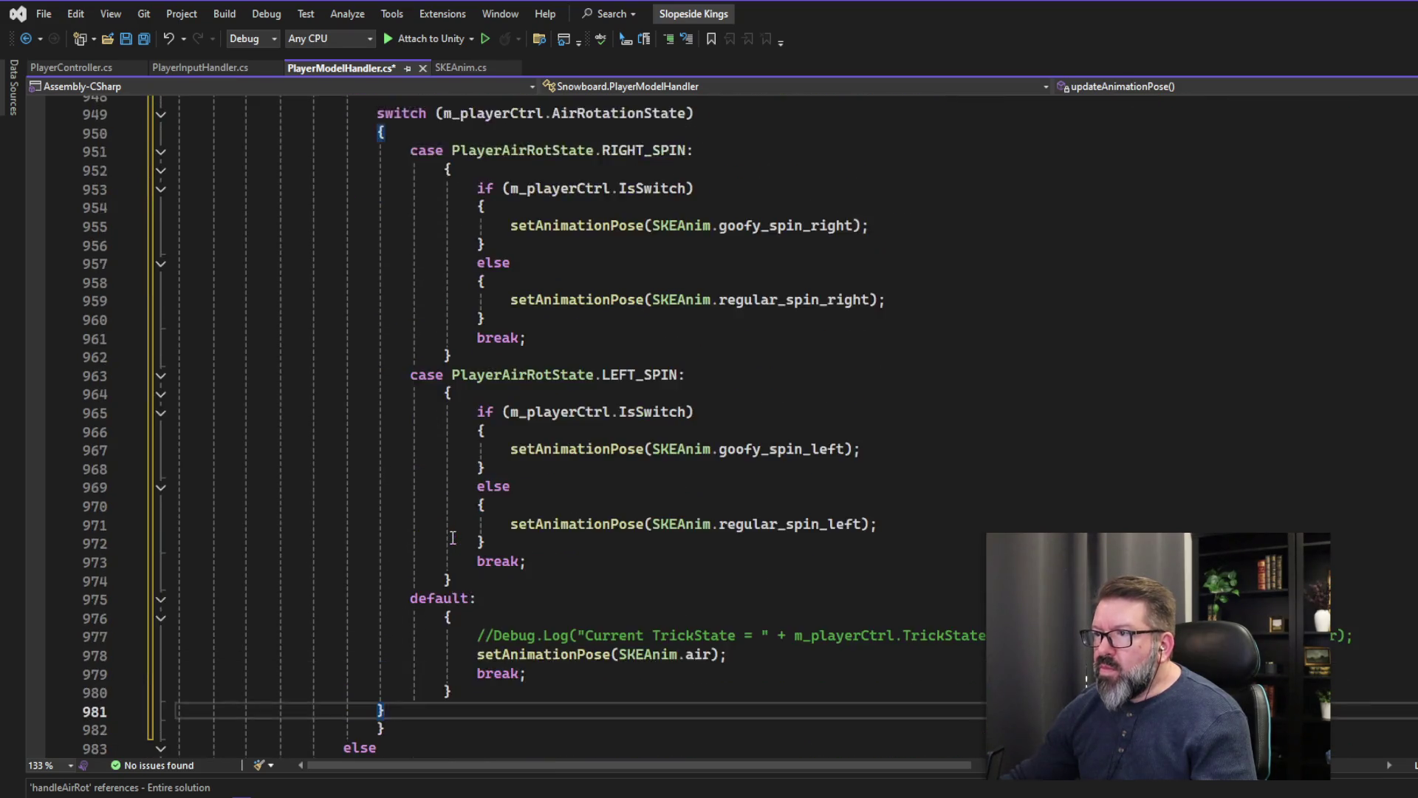
scroll(465, 505, "down", 4)
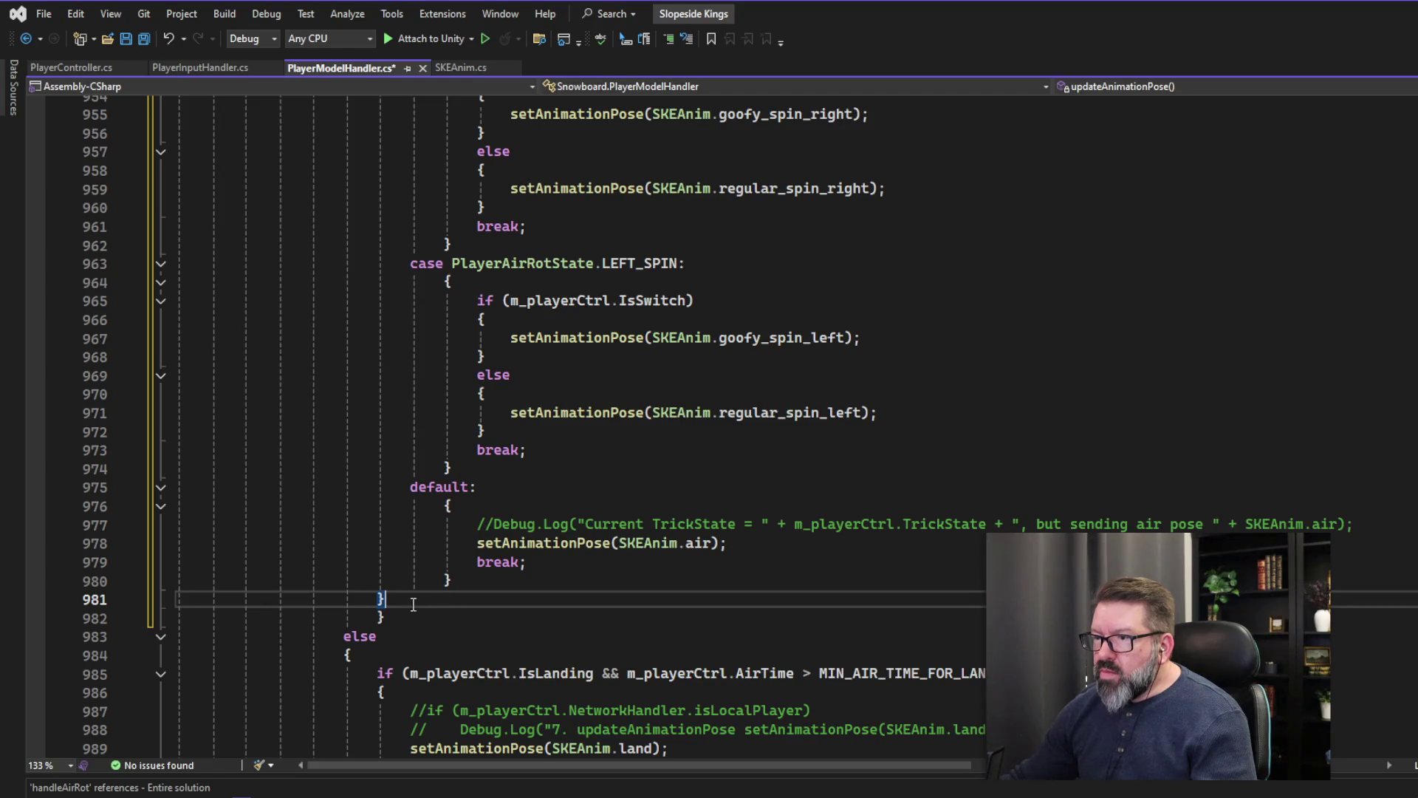
- Outdent the brace on line 982 so it aligns with its else
left_click(567, 614)
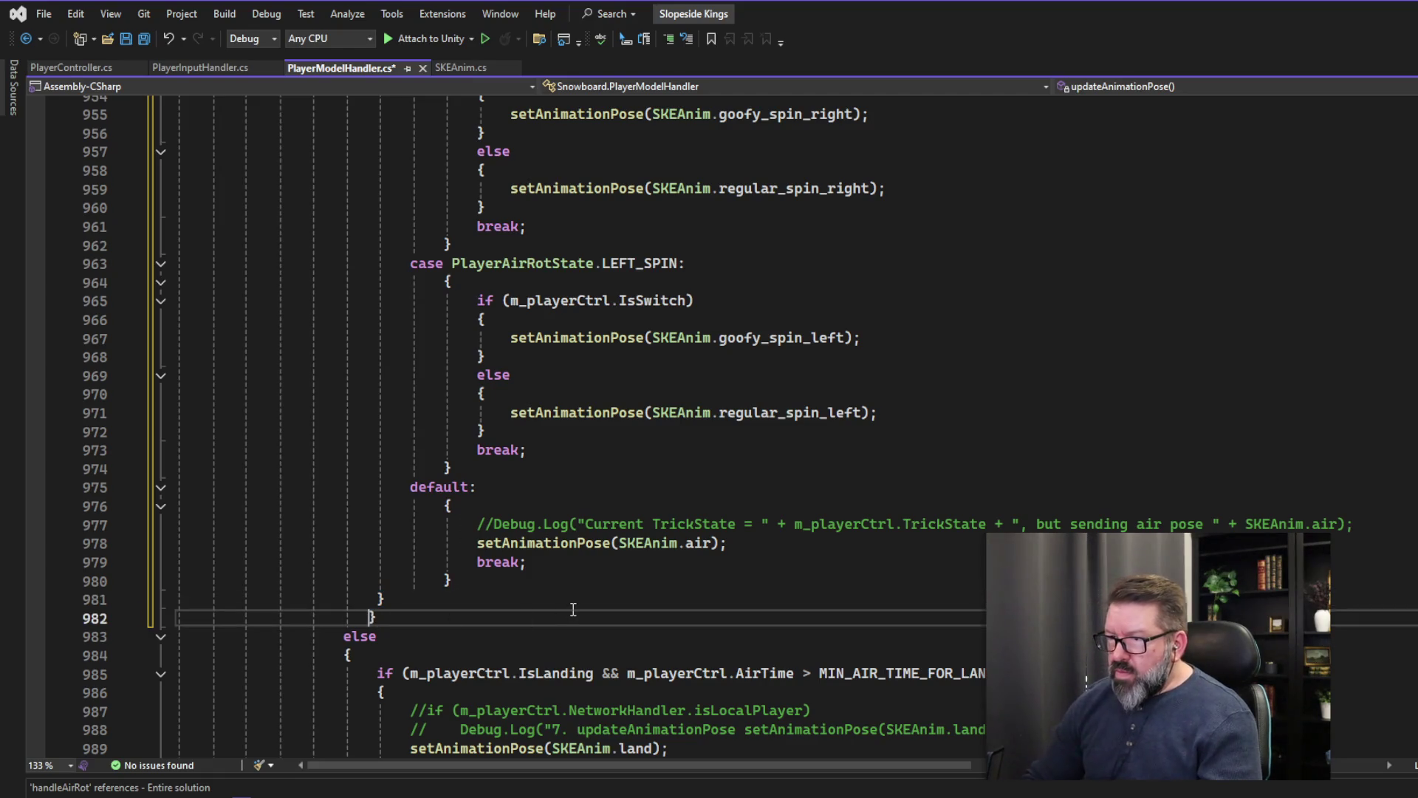
key("BackSpace")
key("BackSpace")
key("BackSpace")
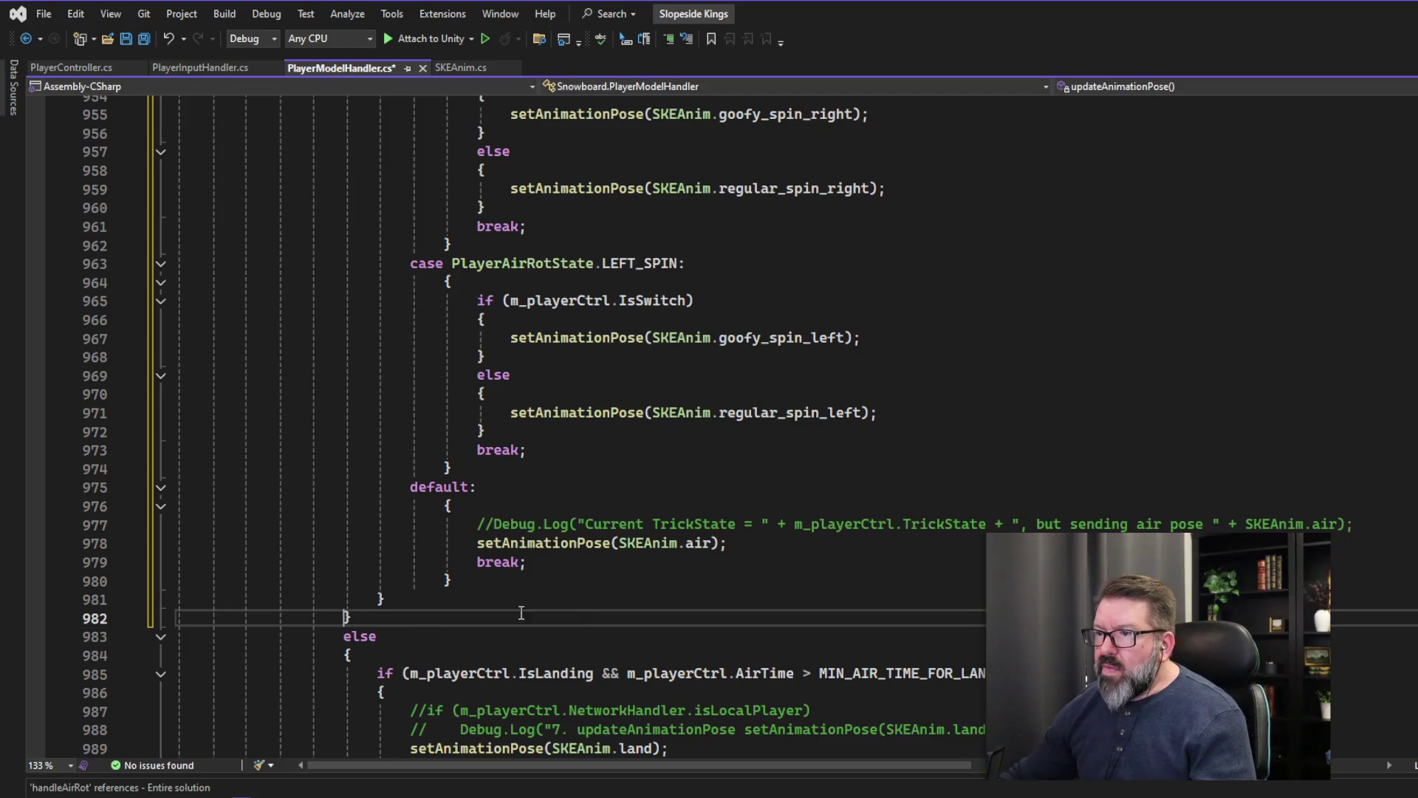
scroll(395, 624, "up", 8)
scroll(395, 624, "up", 1)
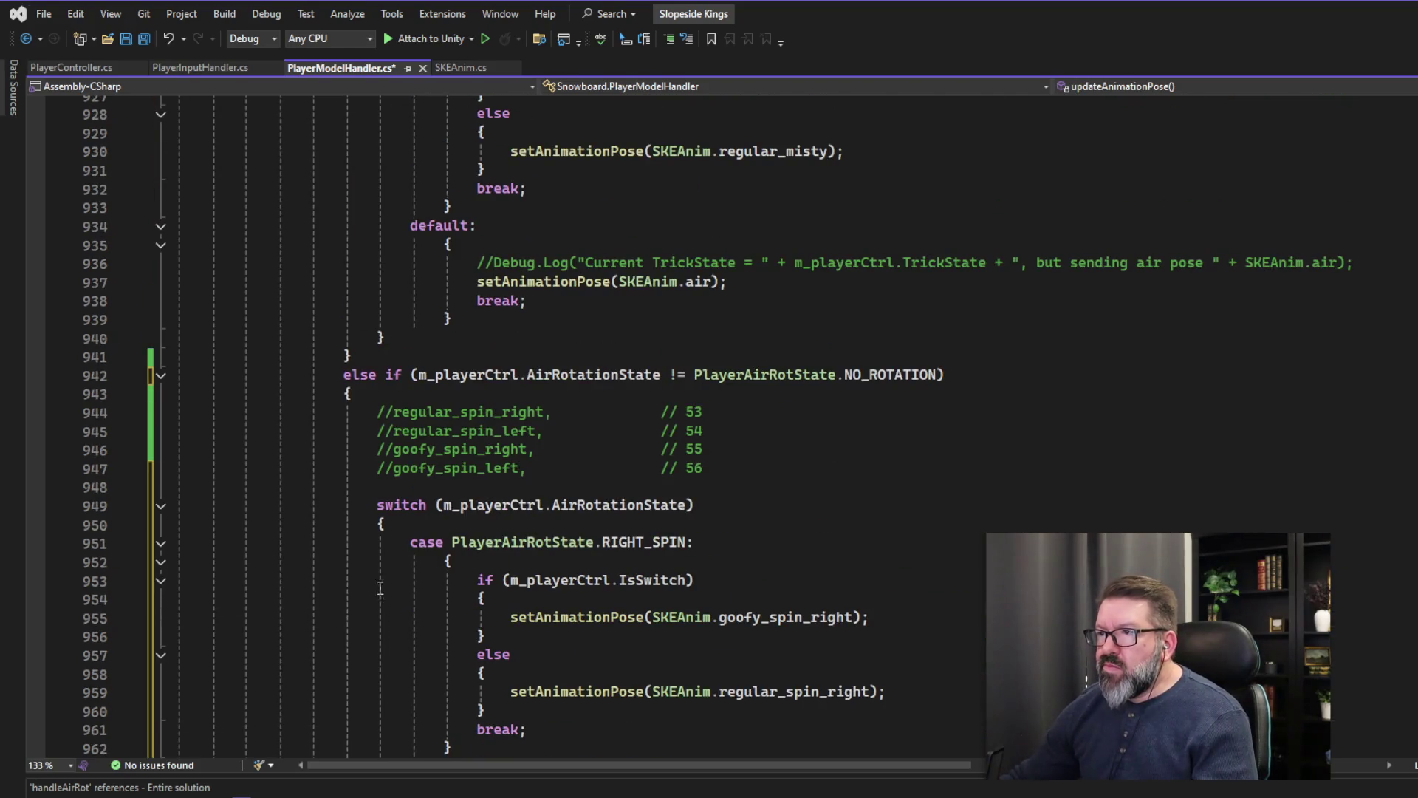
- Delete the commented Debug.Log line from the new default case
left_click(351, 396)
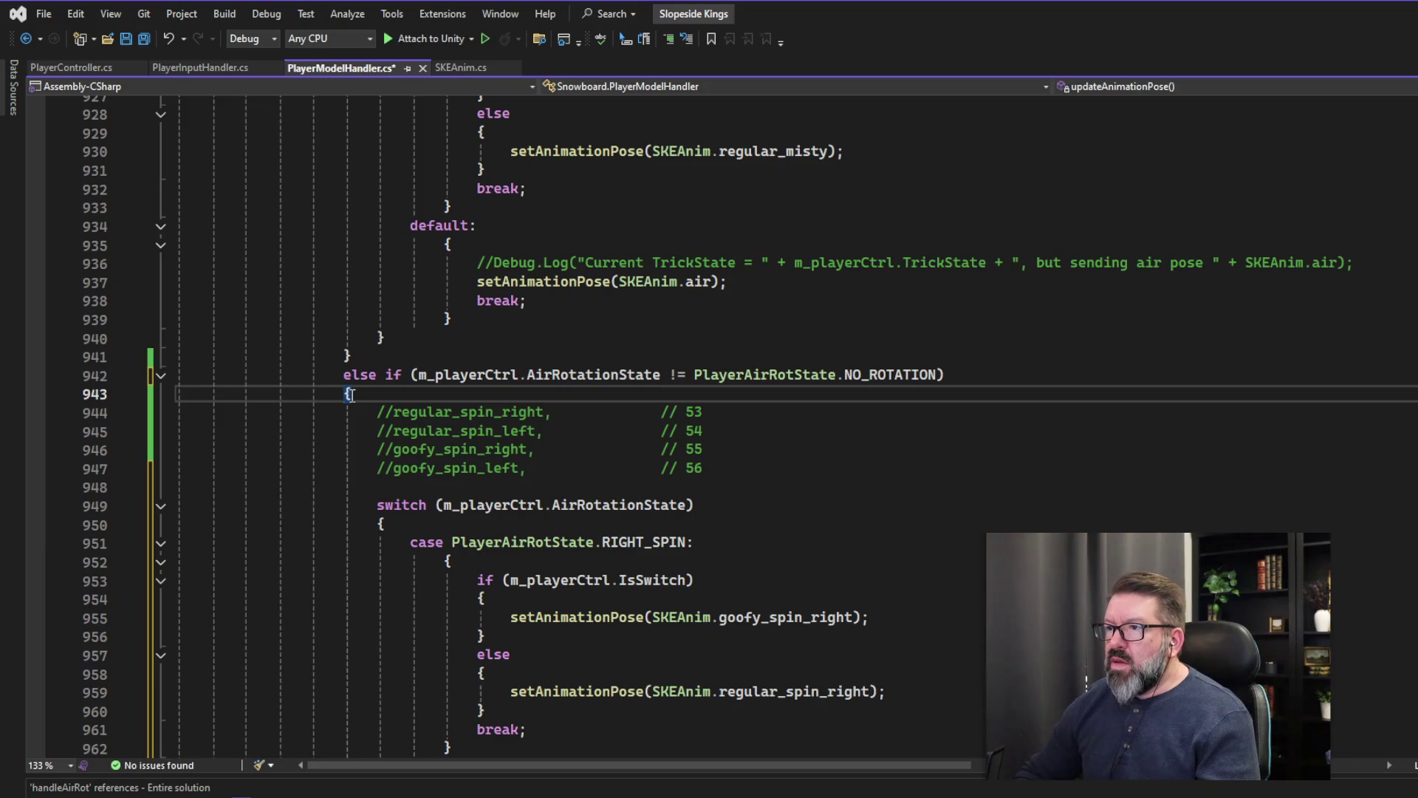
scroll(413, 626, "down", 13)
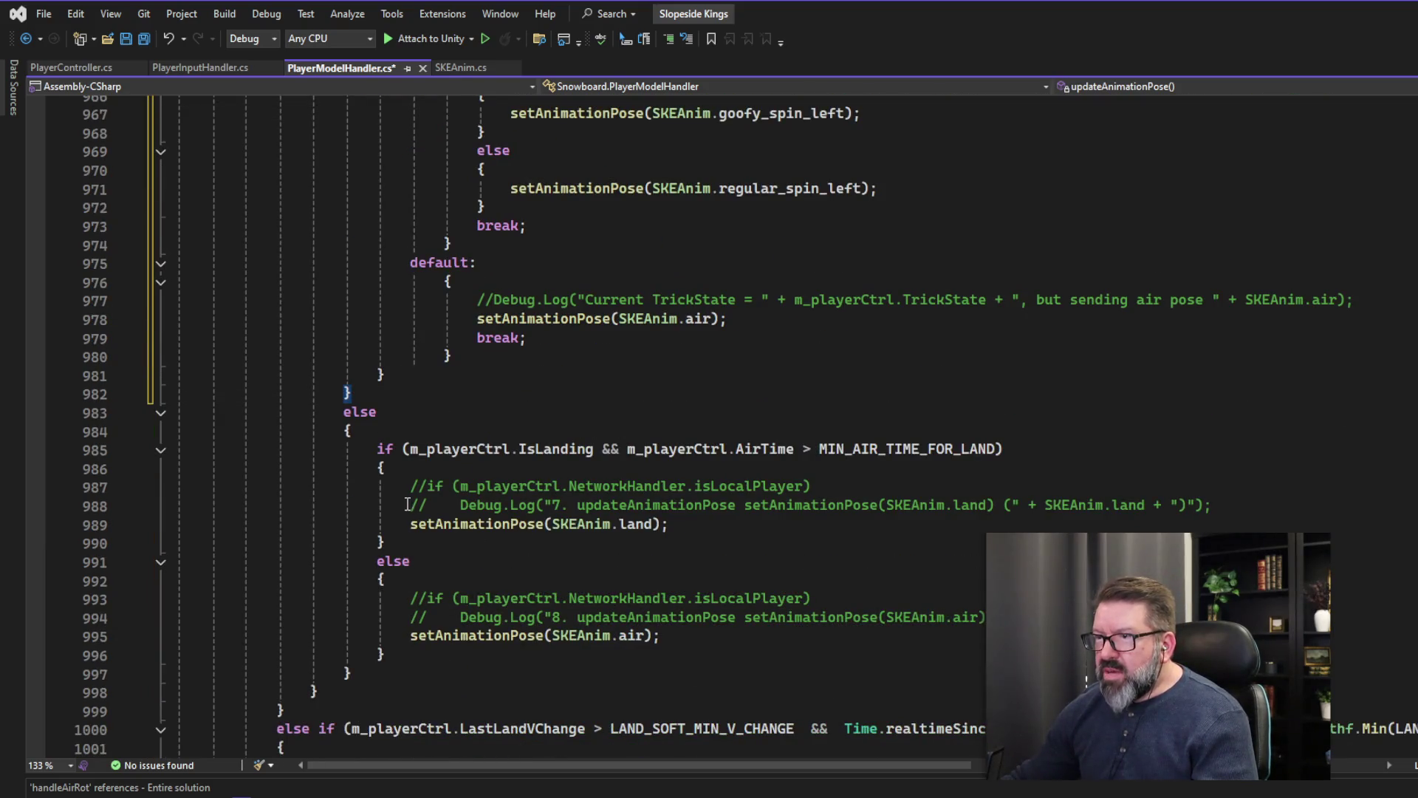
scroll(523, 589, "up", 6)
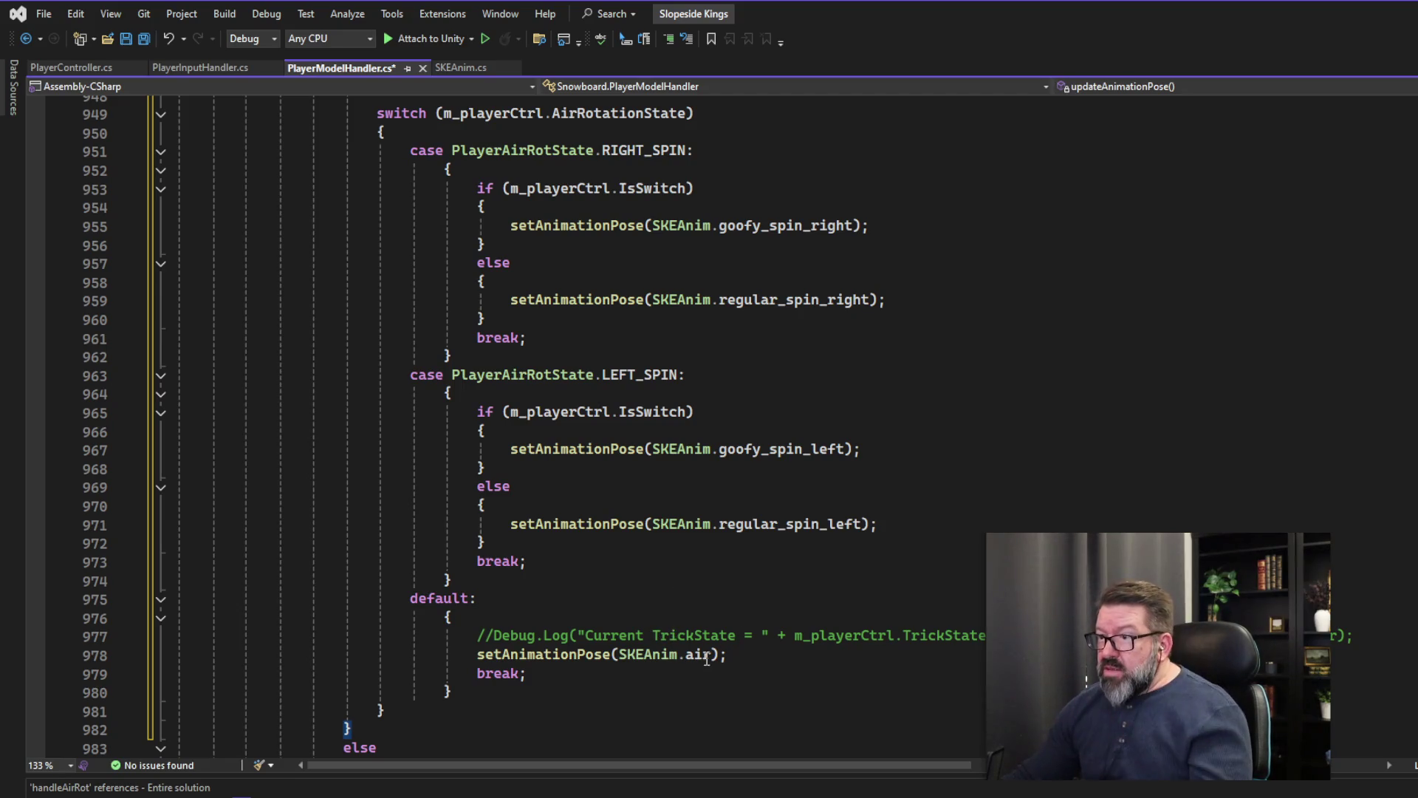
left_click_drag(1394, 634, 159, 635)
key("BackSpace")
key("BackSpace")
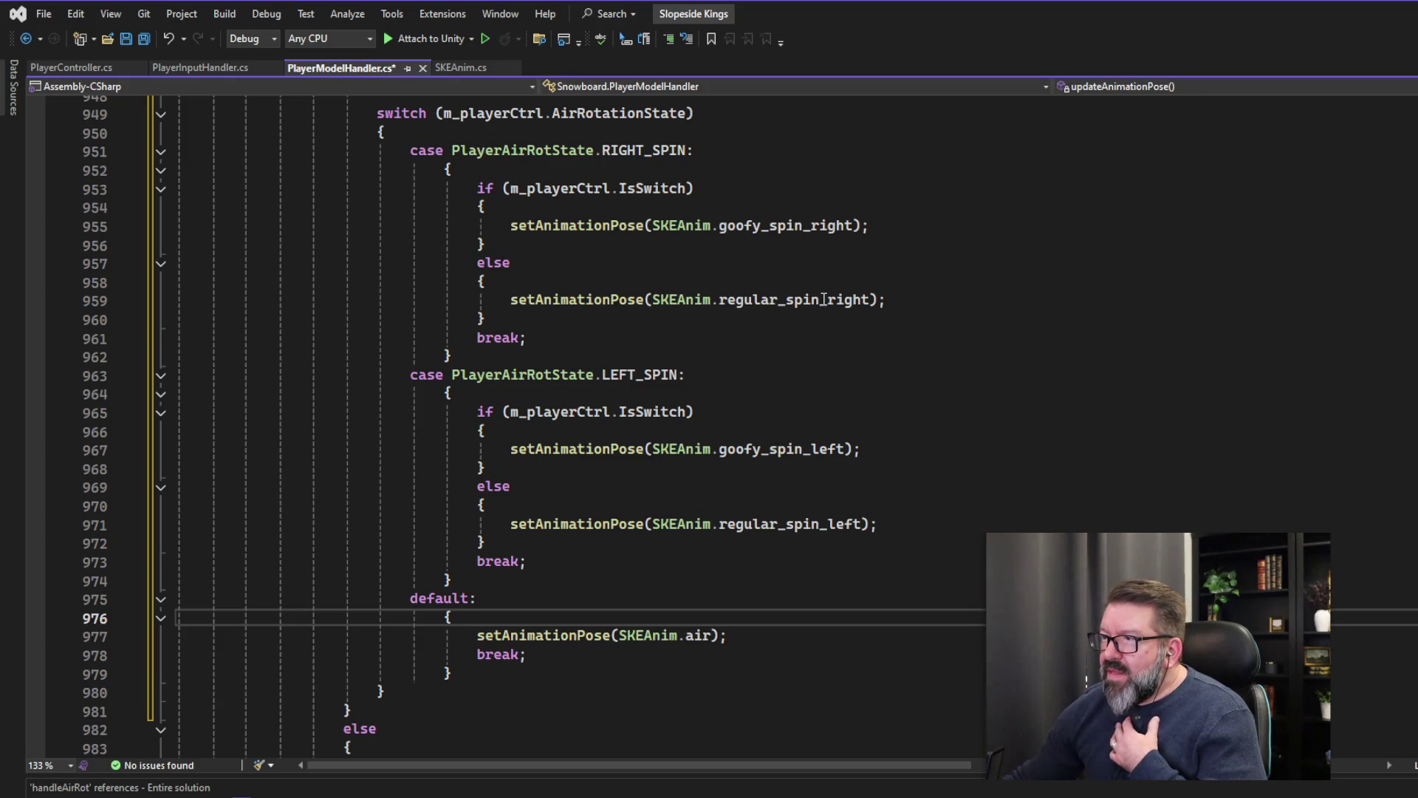
- Remove the four spin-name comment lines above the switch and save PlayerModelHandler.cs
scroll(591, 598, "up", 5)
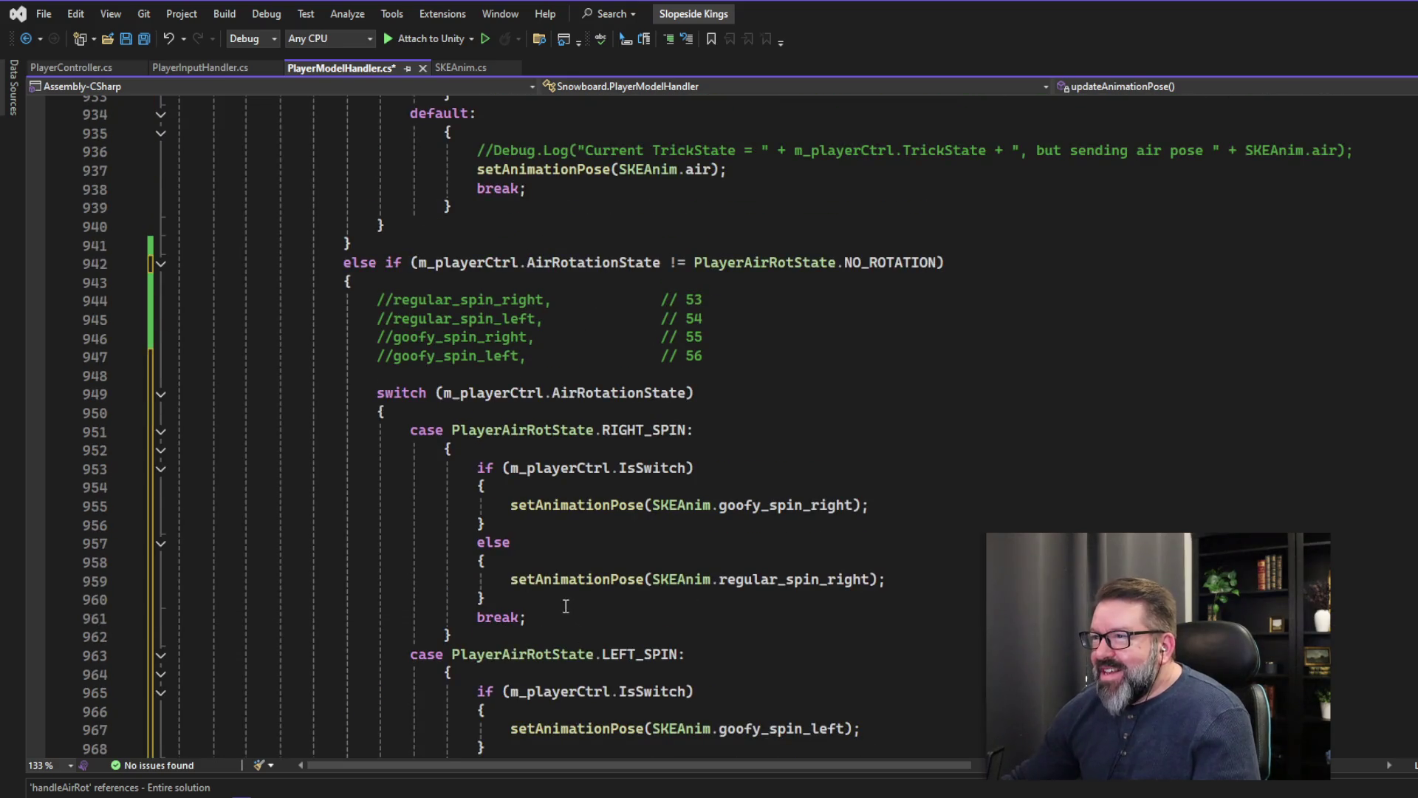
scroll(566, 605, "up", 1)
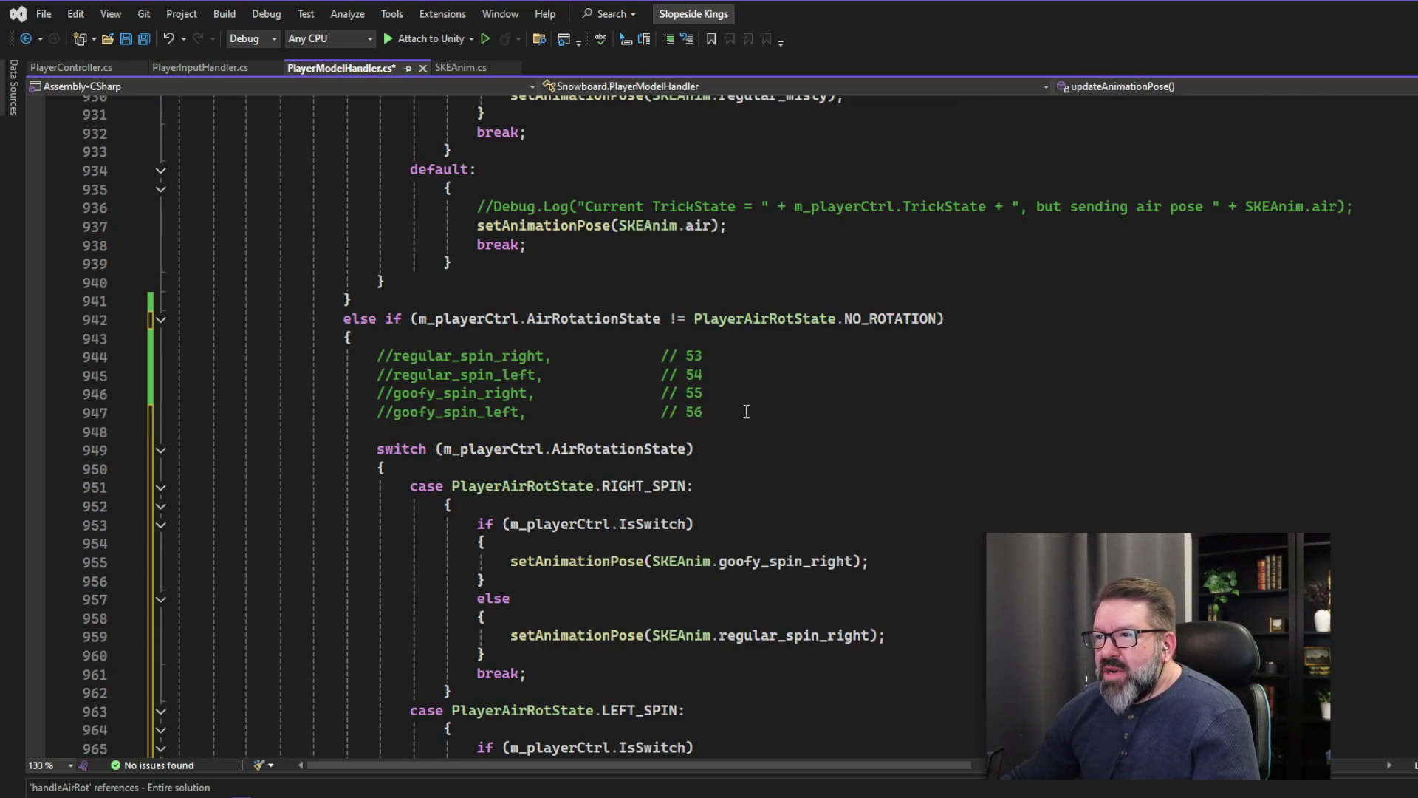
left_click_drag(746, 411, 116, 364)
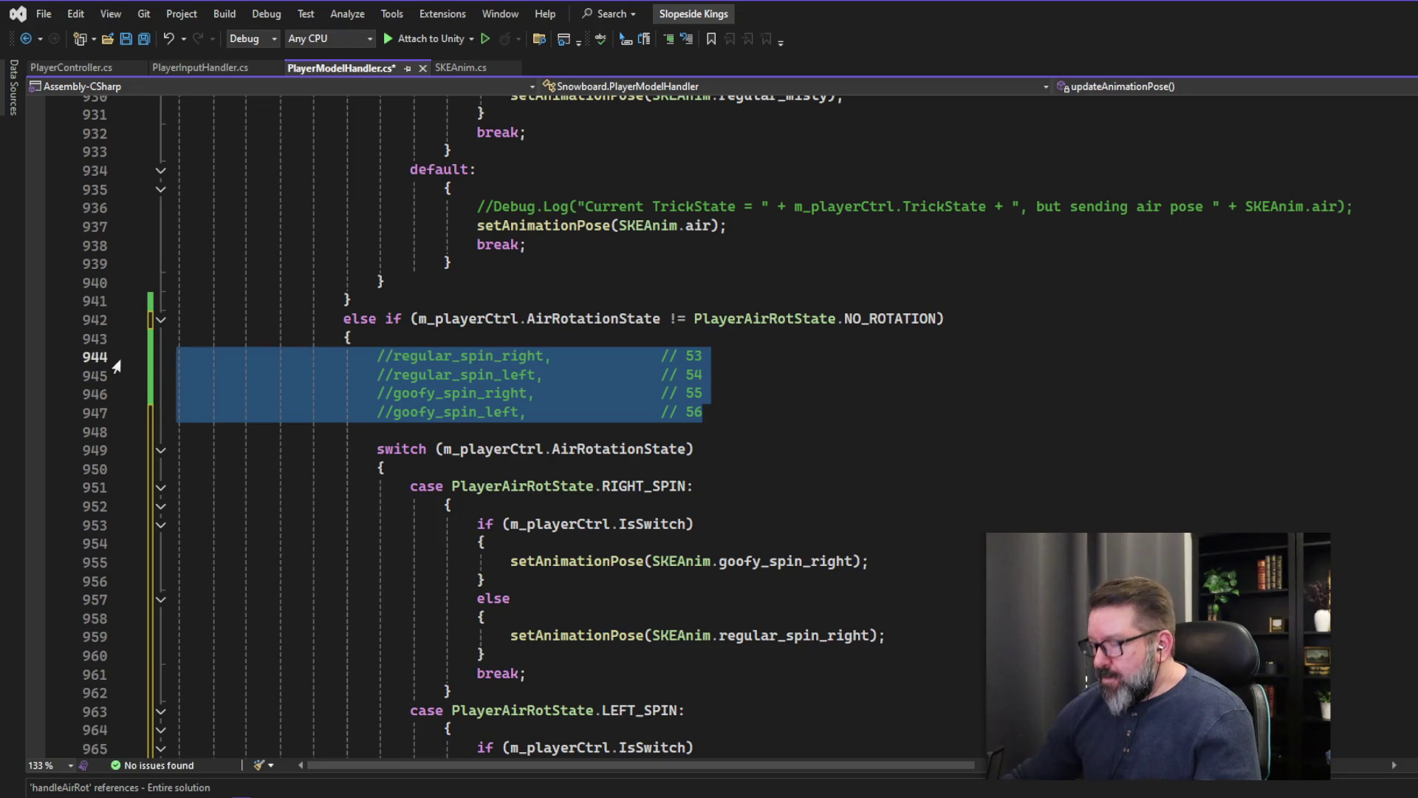
key("BackSpace")
key("BackSpace")
key("Delete")
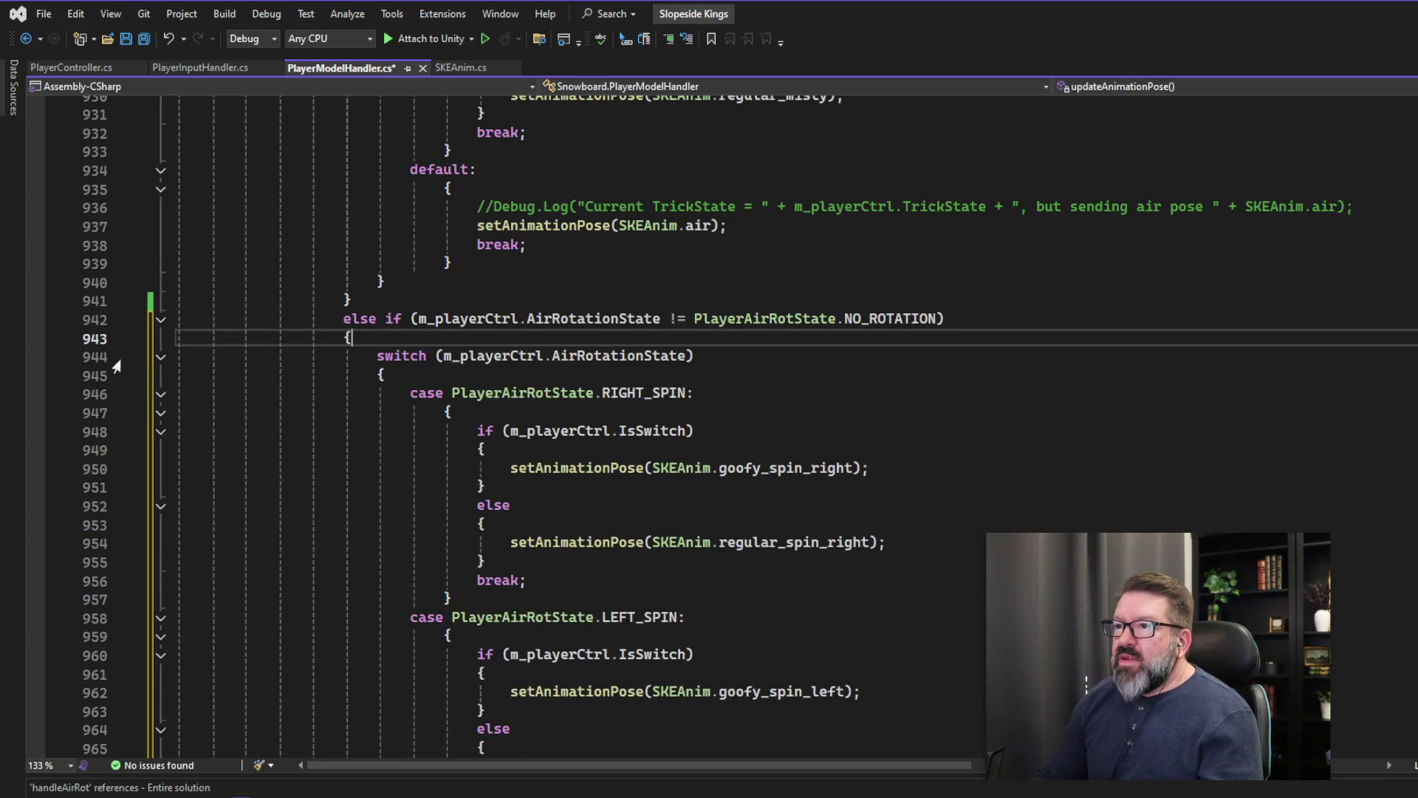
left_click(127, 39)
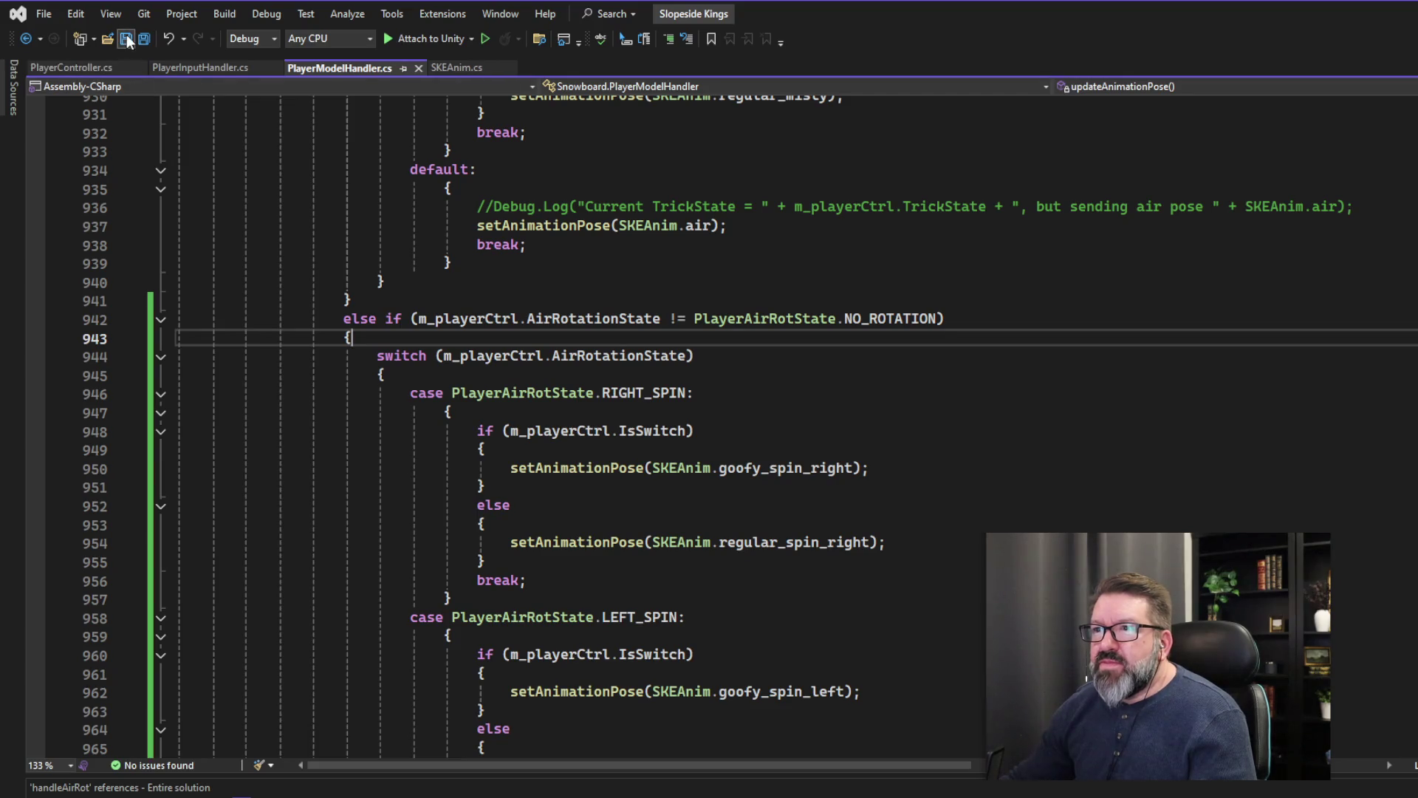
- Look through the script tabs to SKEAnim.cs and select the four spin pose entries (53–56)
left_click(86, 71)
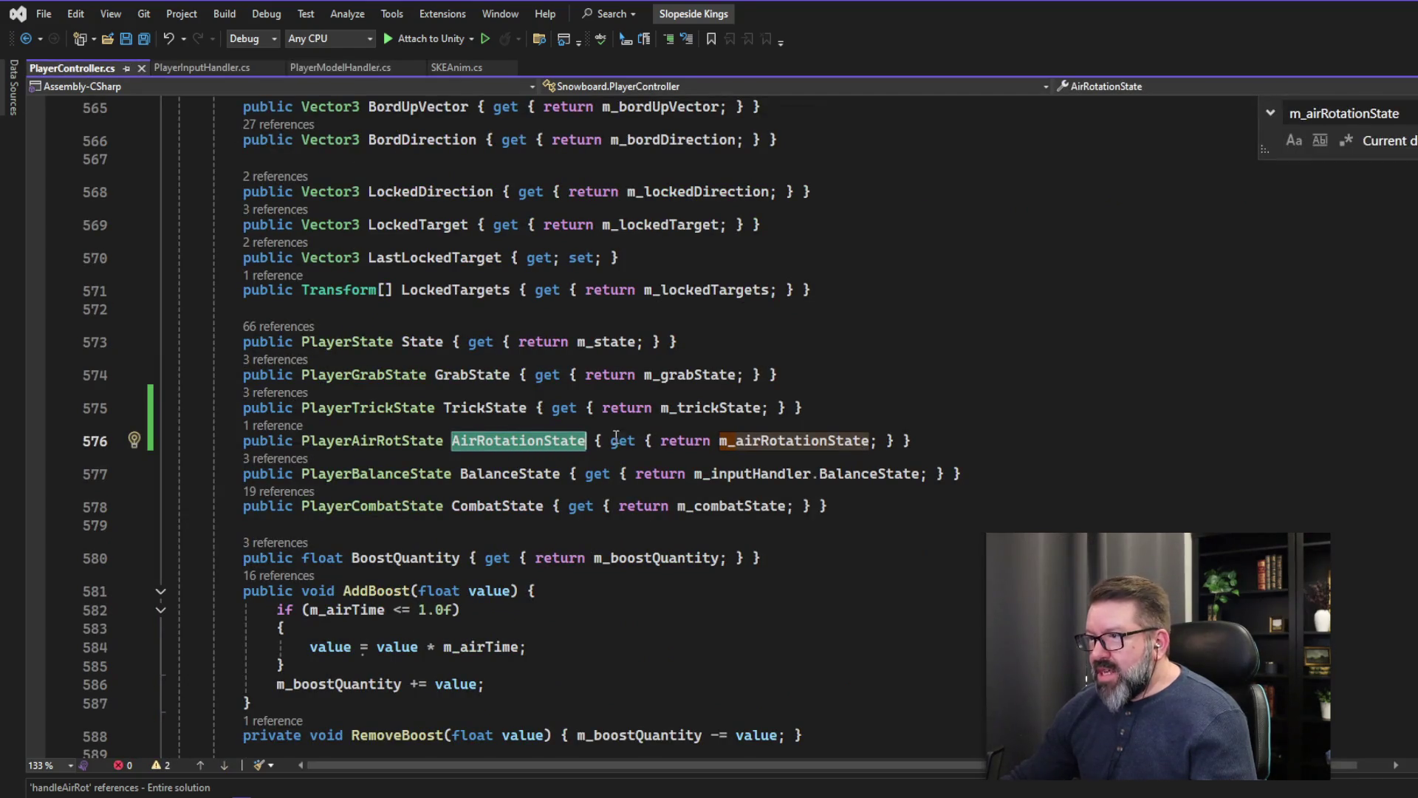
left_click(220, 66)
left_click(354, 69)
left_click(442, 73)
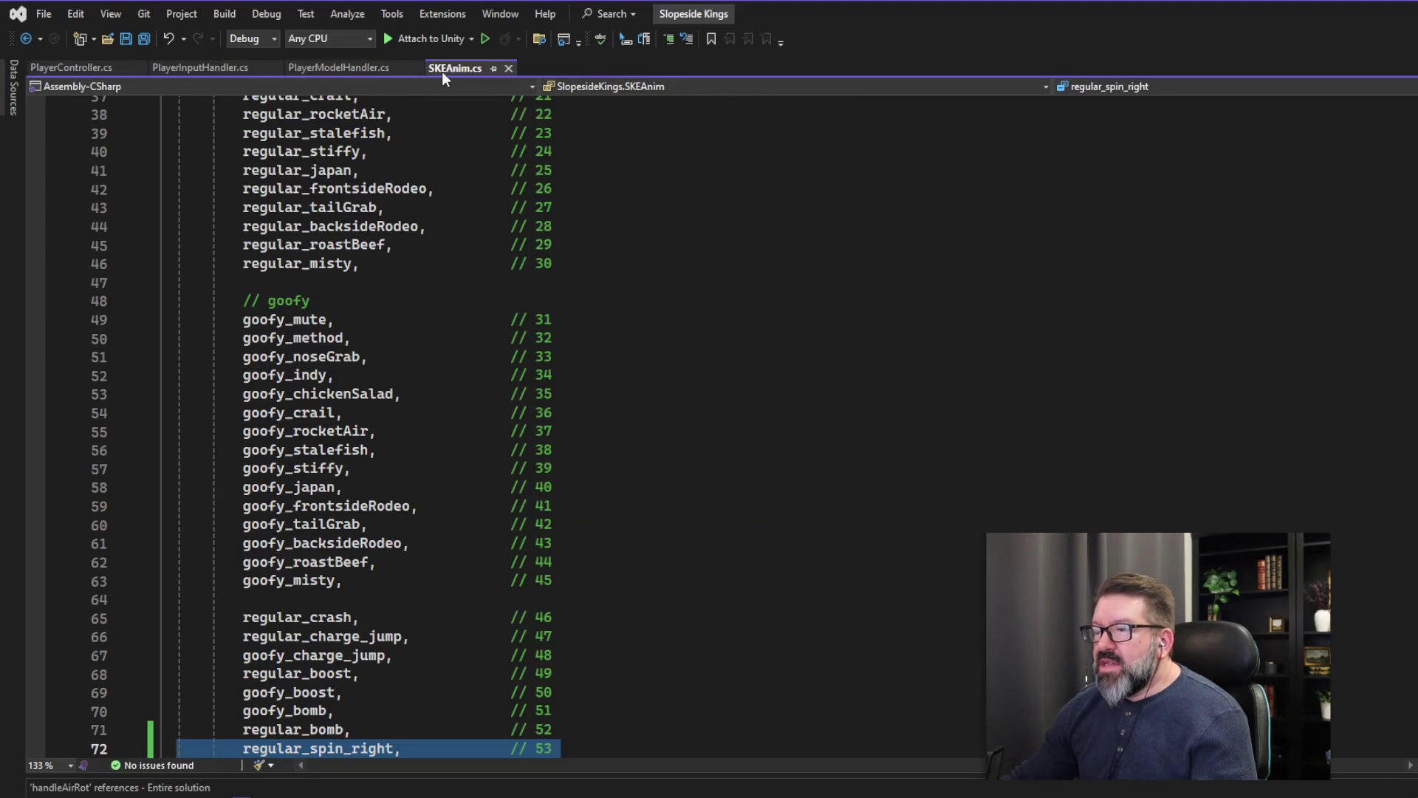
scroll(458, 581, "down", 3)
key("shift+Down")
key("shift+Down")
key("shift+Down")
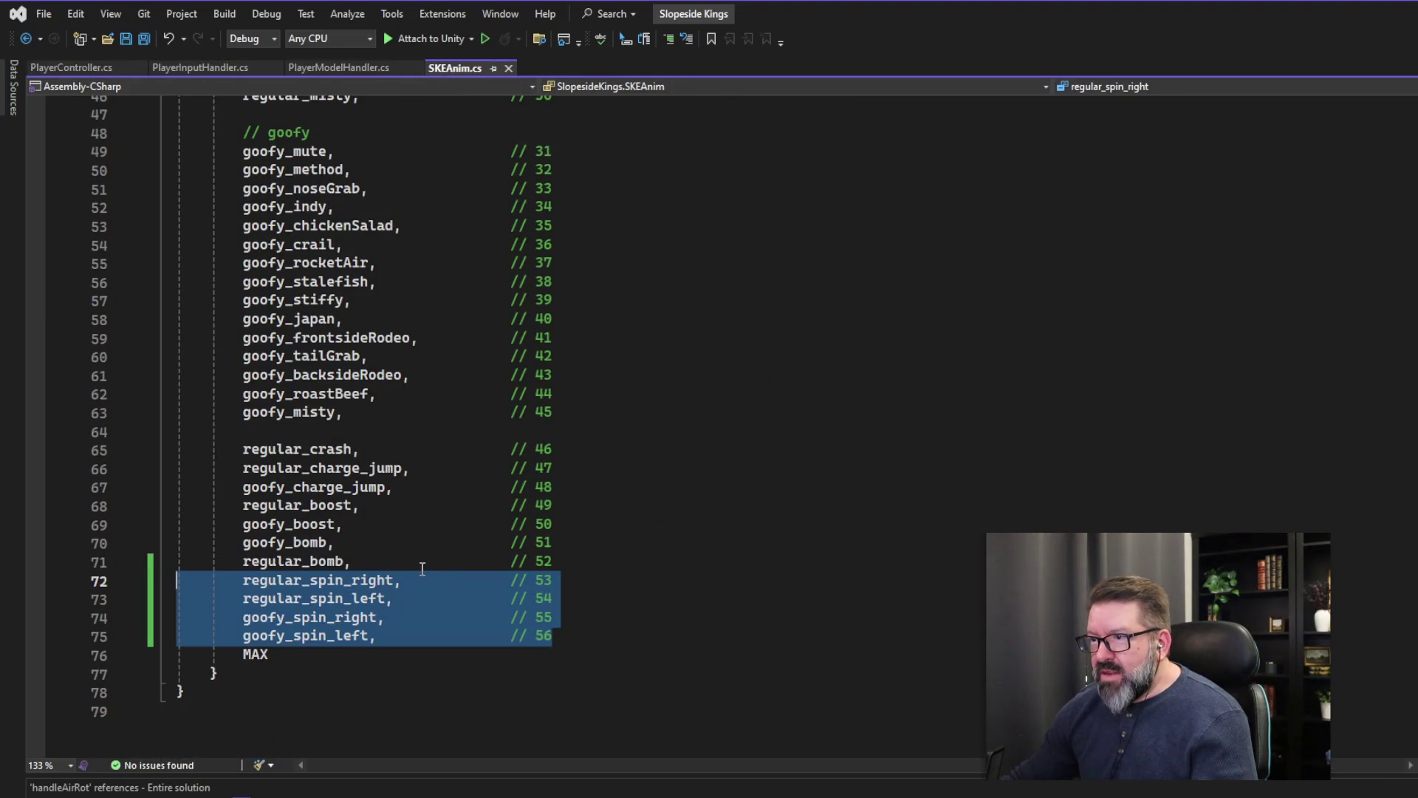
scroll(458, 575, "up", 14)
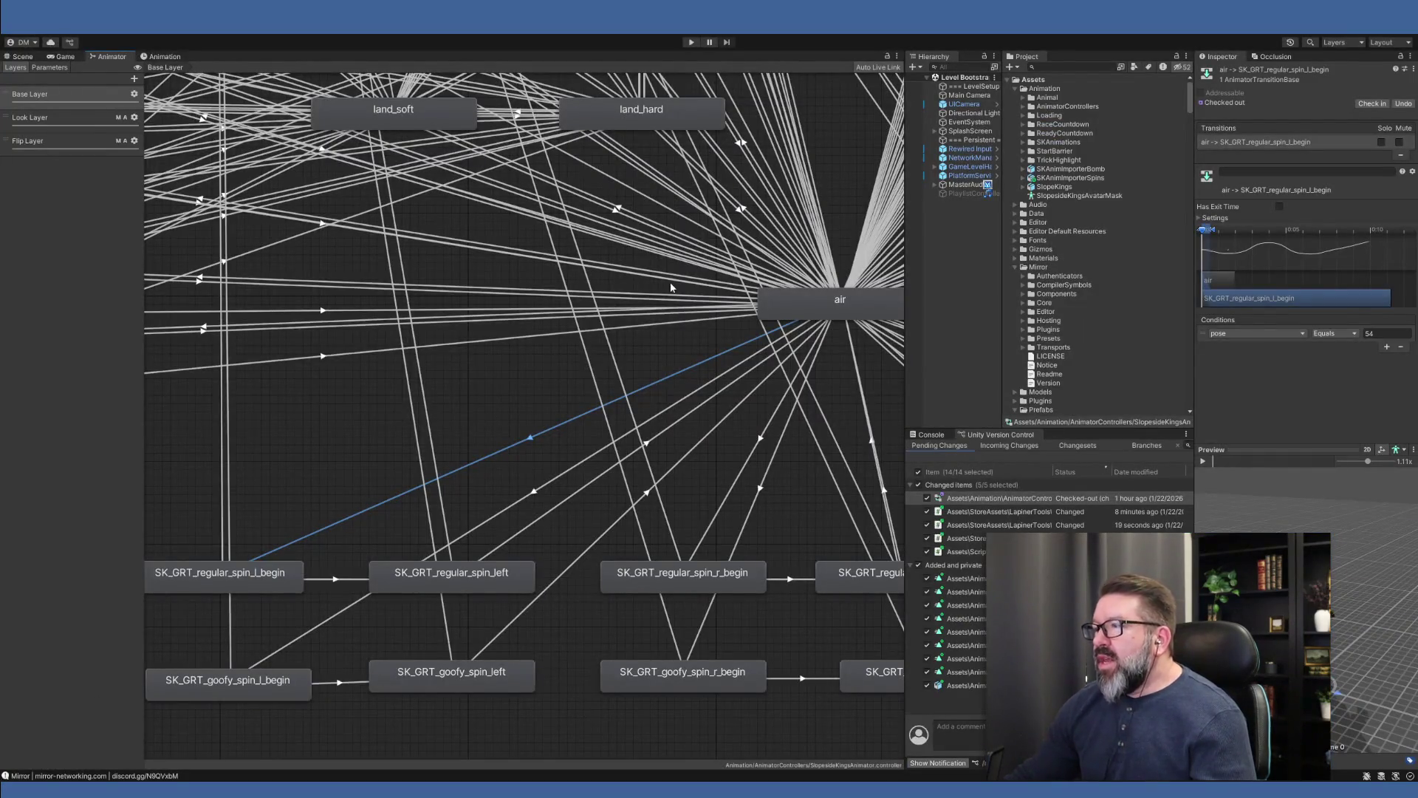
- Switch to the Scene view with the Console showing, widen it, and enter Play mode
scroll(636, 356, "down", 10)
scroll(560, 529, "up", 2)
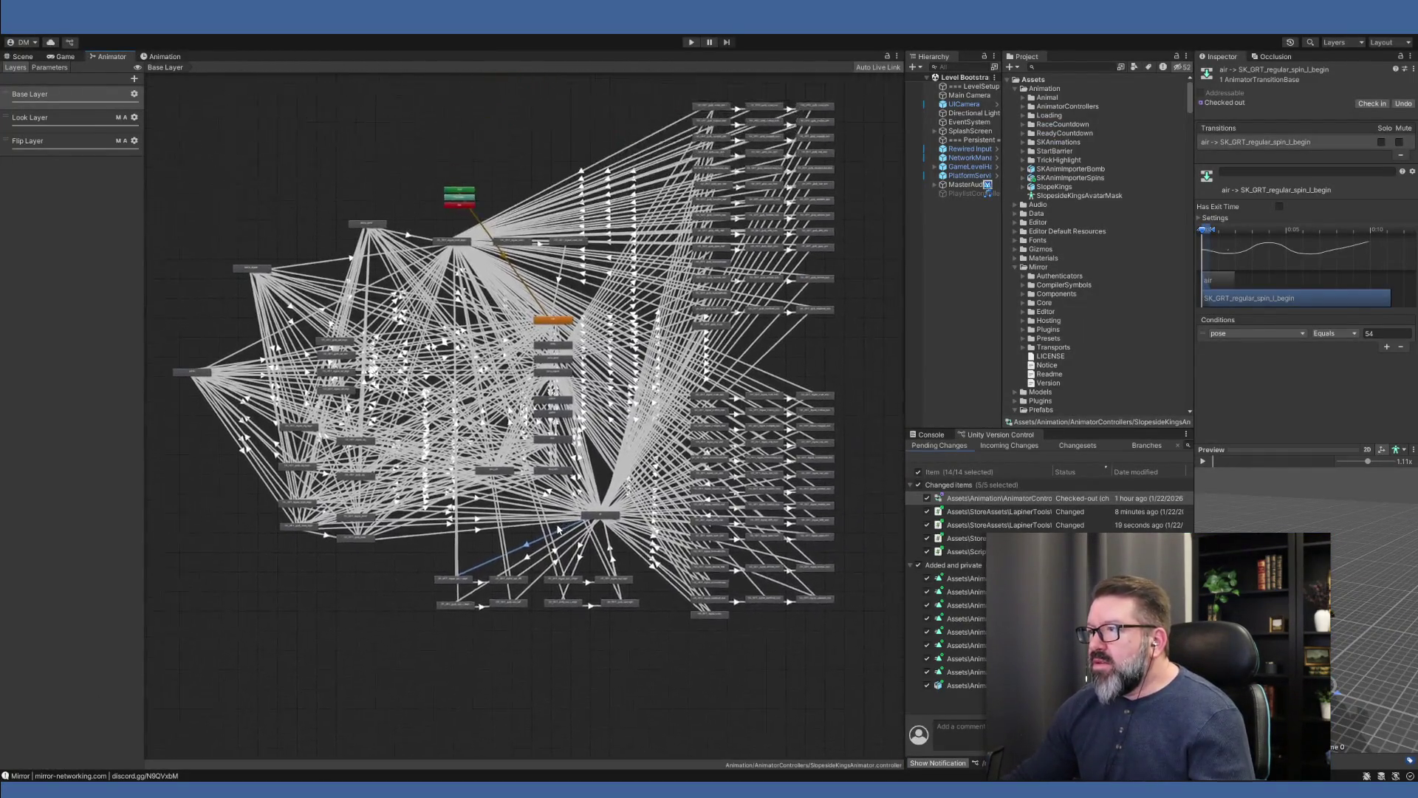
left_click_drag(559, 529, 554, 543)
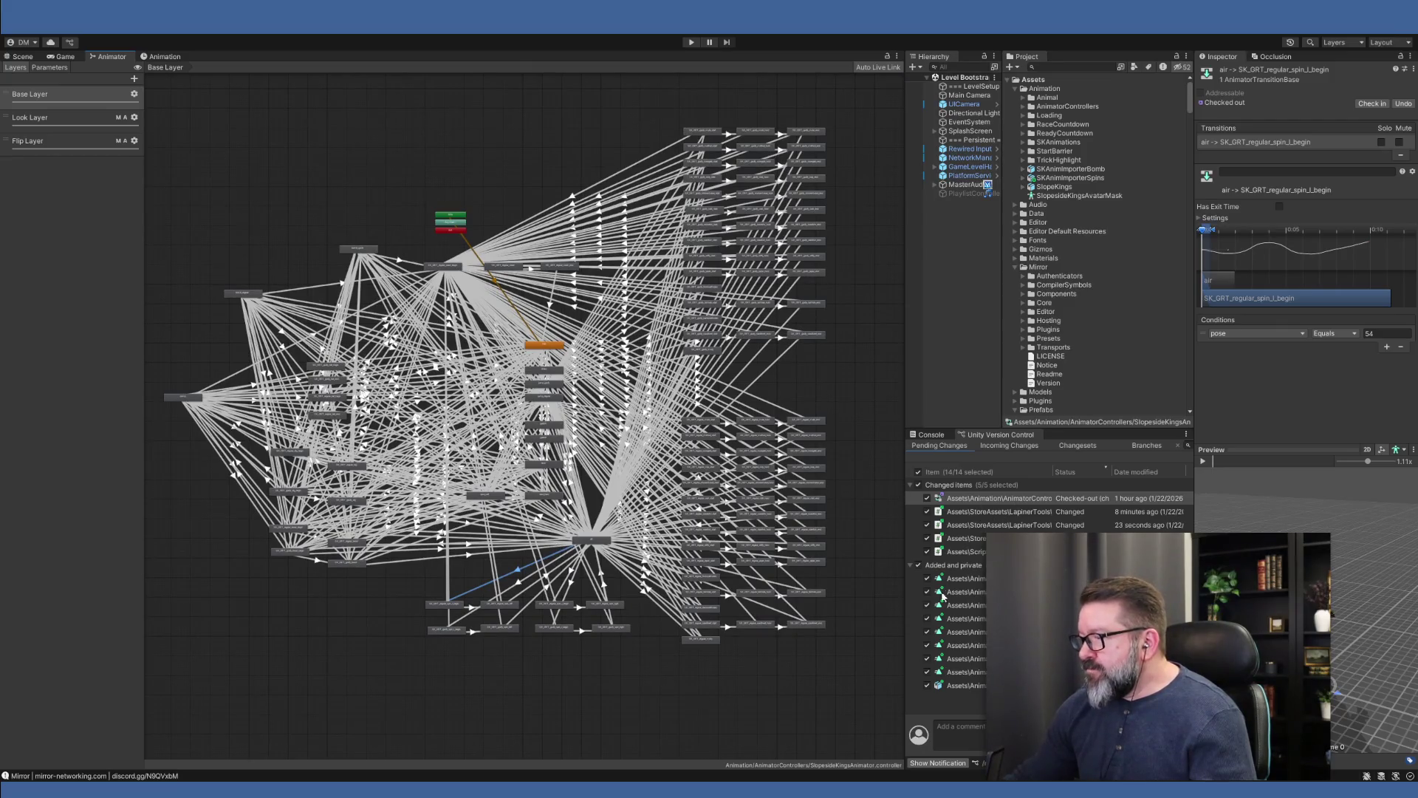
left_click(27, 58)
left_click(975, 300)
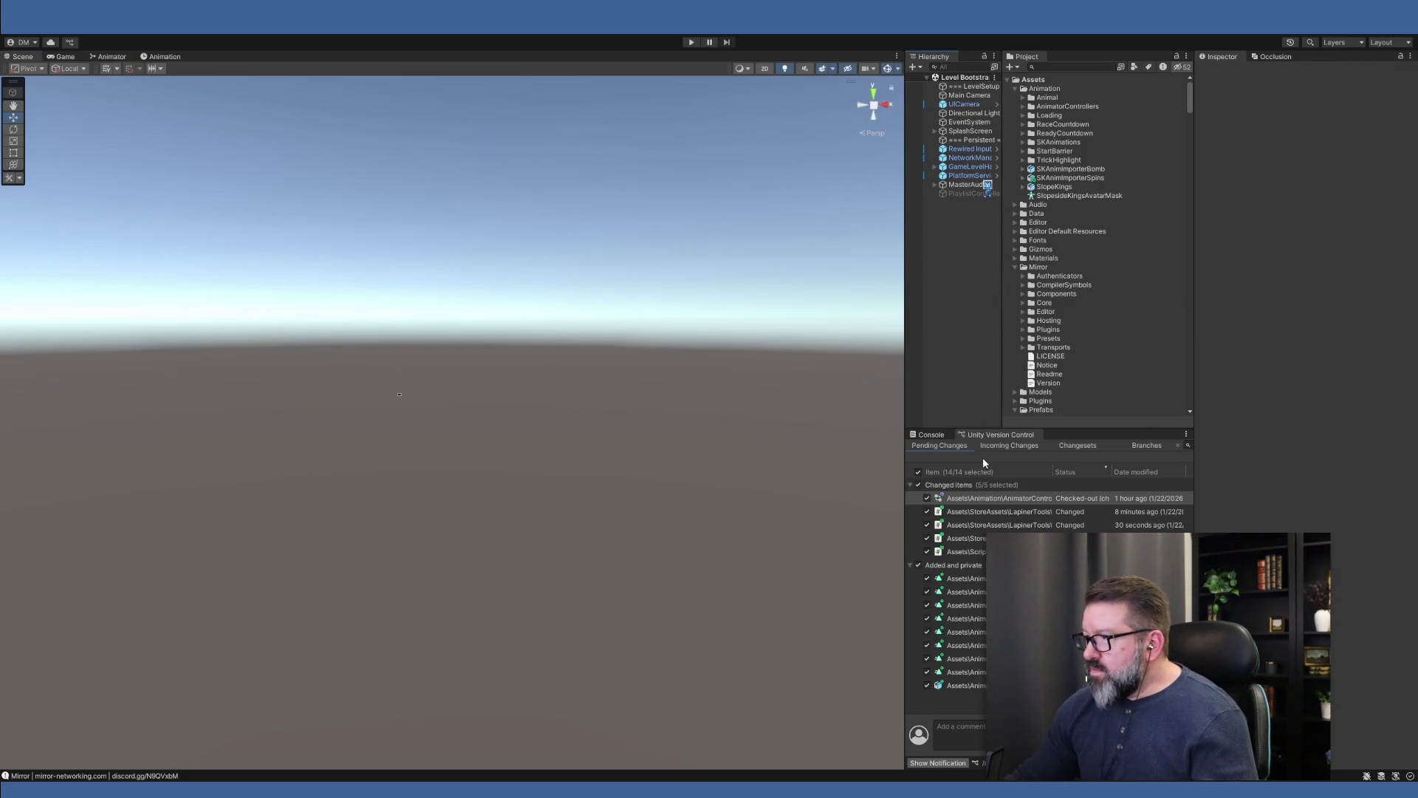
left_click(925, 431)
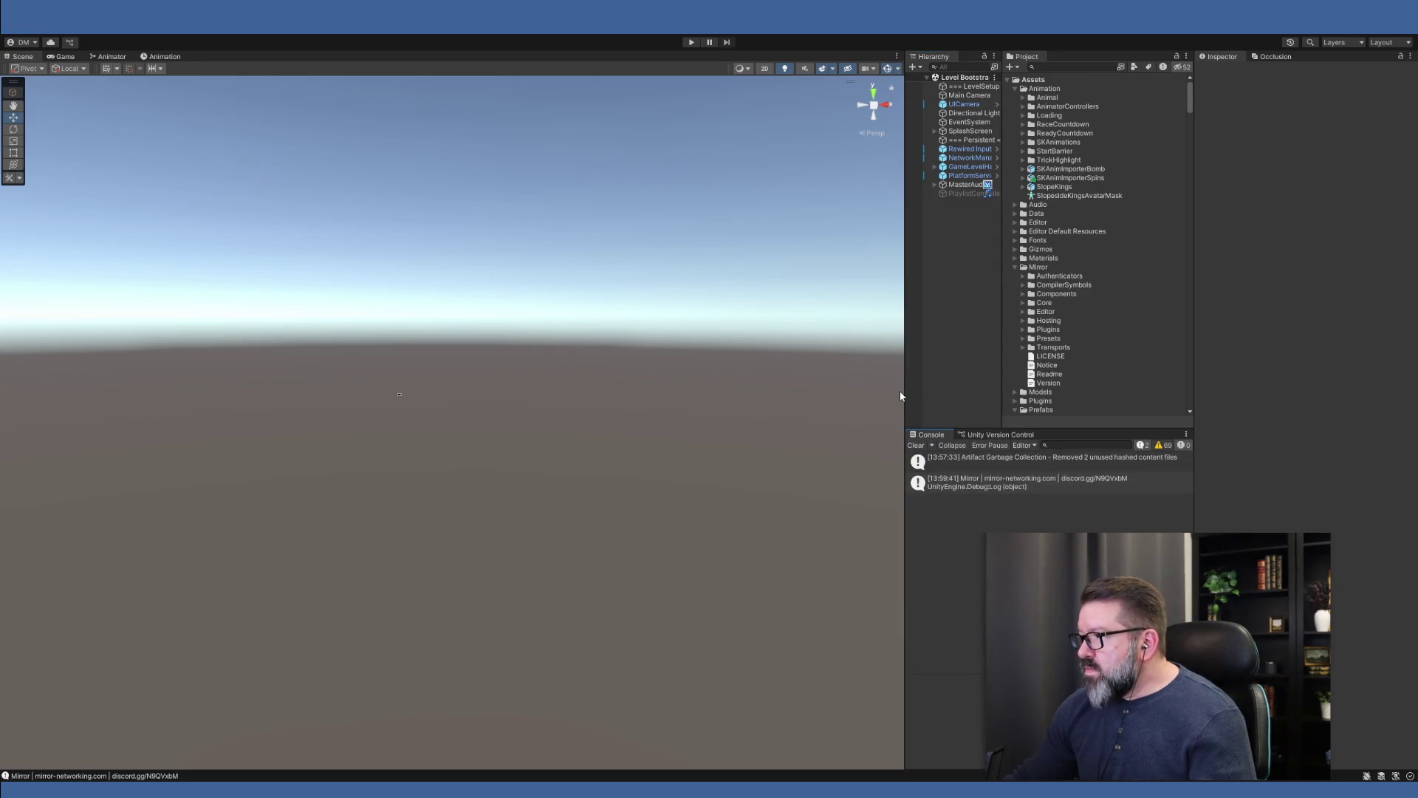
mouse_move(904, 395)
left_mouse_down()
mouse_move(1213, 395)
mouse_move(987, 398)
left_mouse_up()
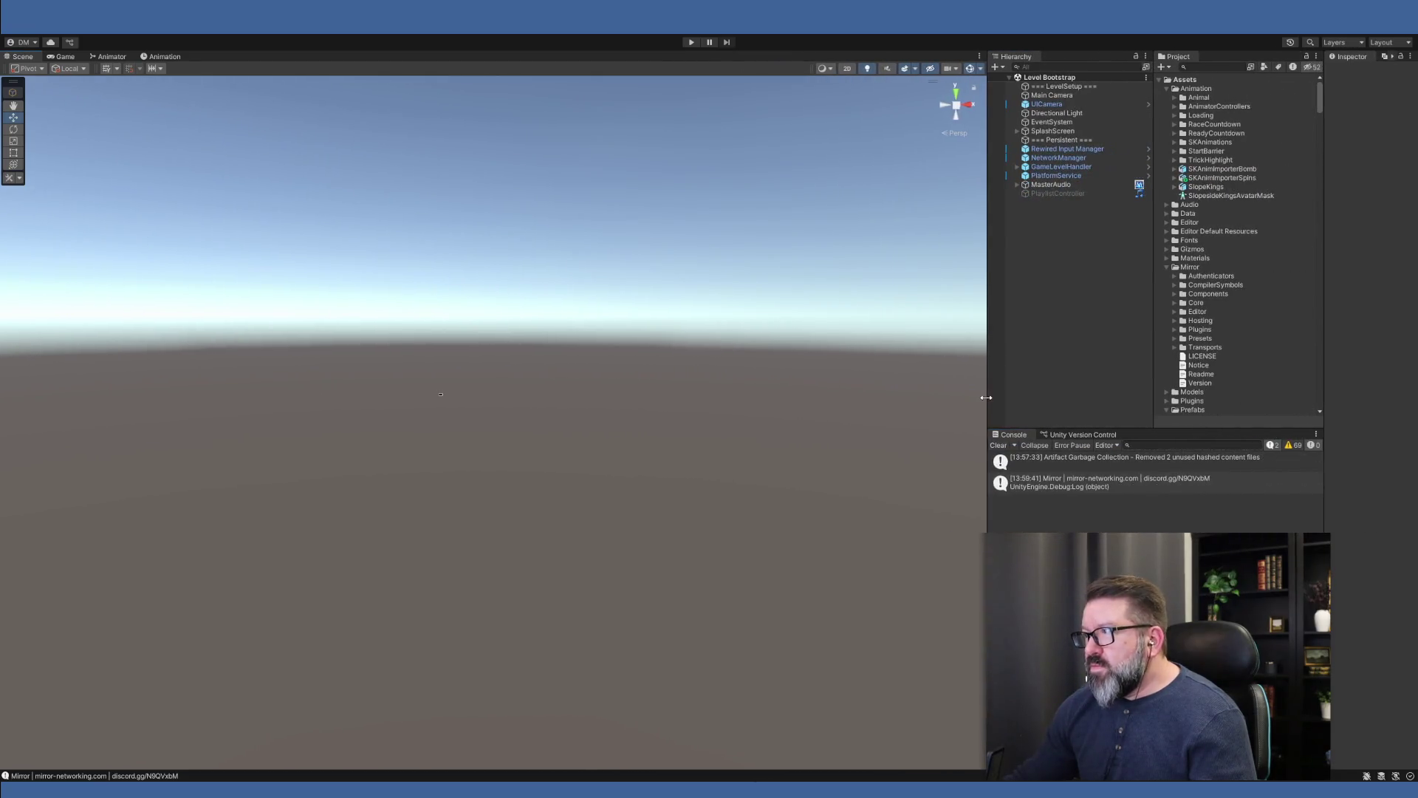
left_click(692, 43)
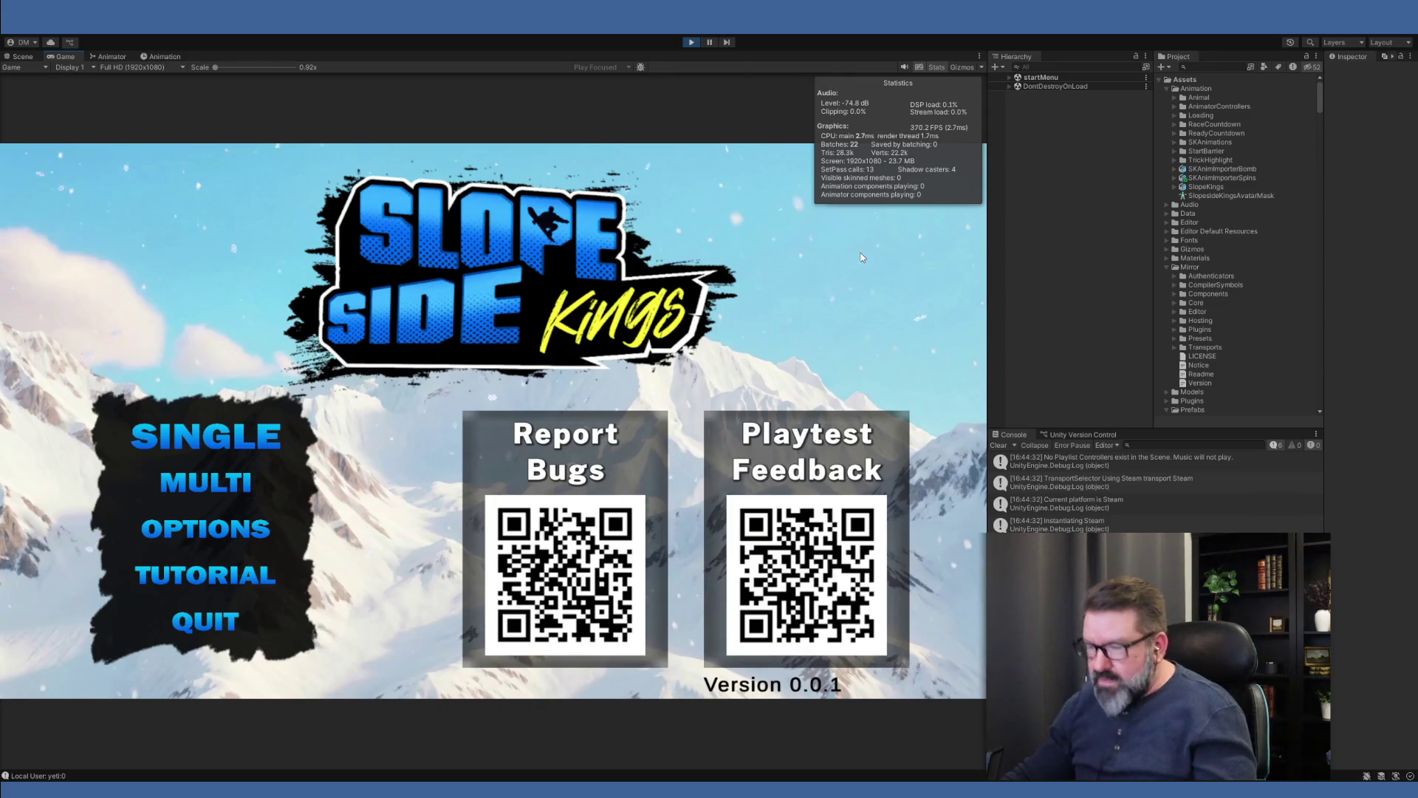
- Start a single-player game on Level 1 with the default character
left_click(236, 438)
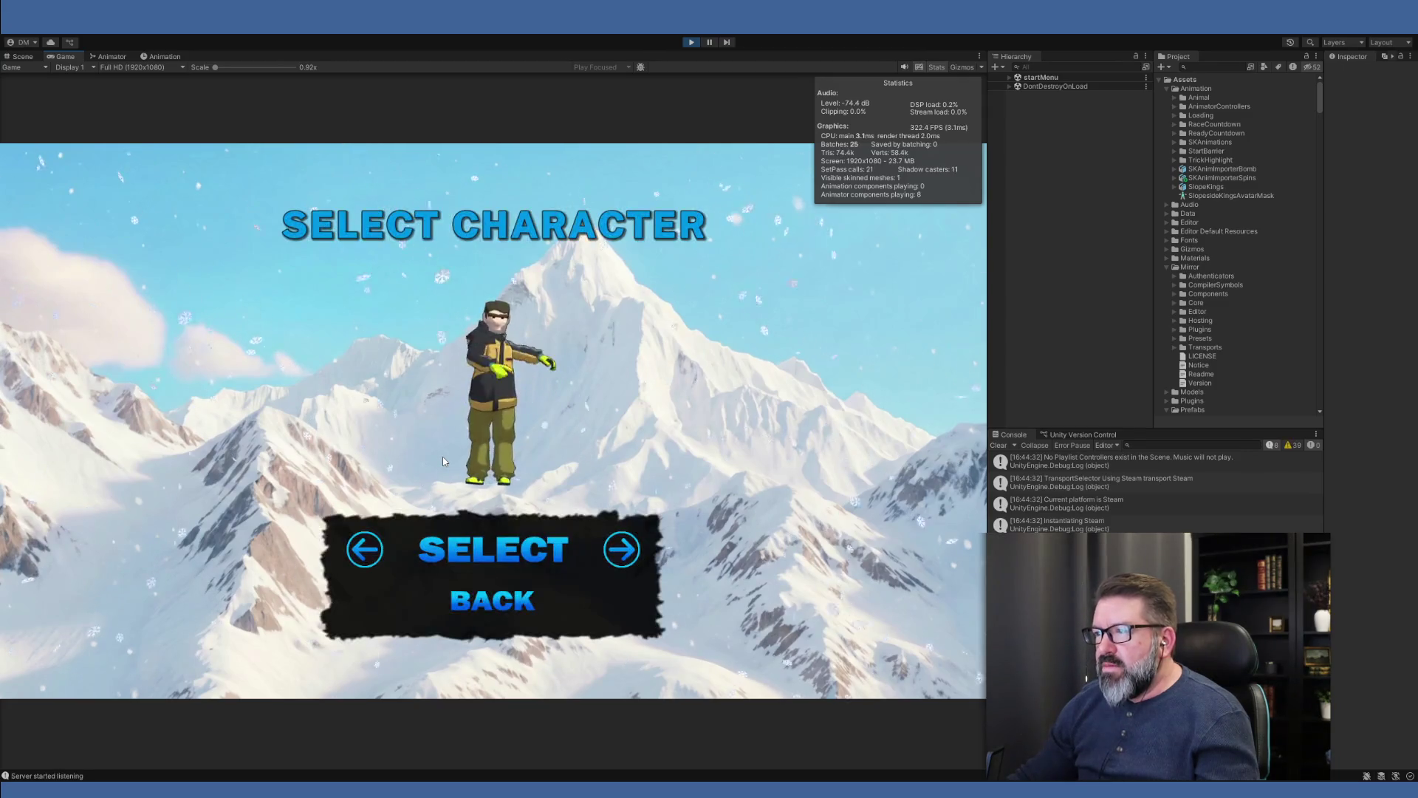
left_click(494, 547)
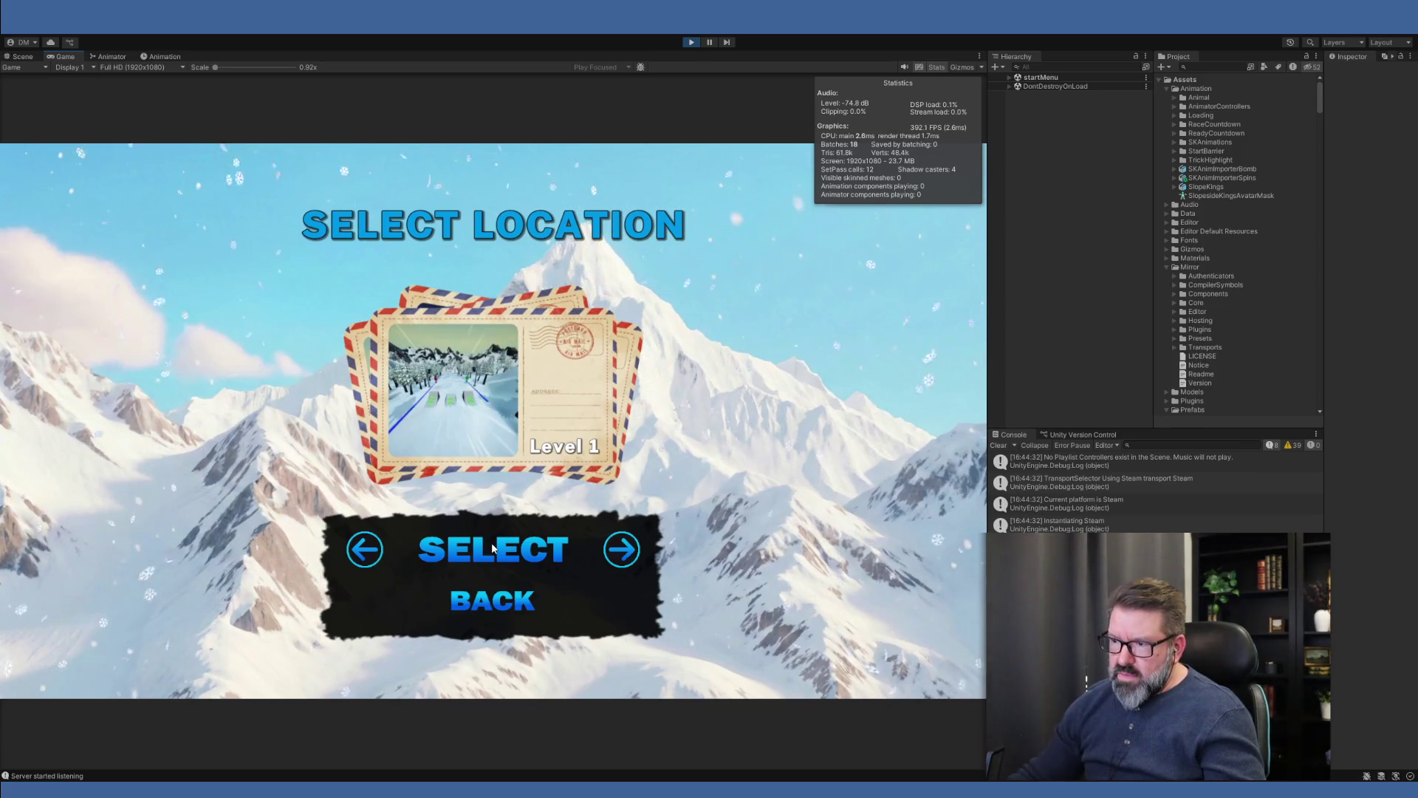
left_click(493, 548)
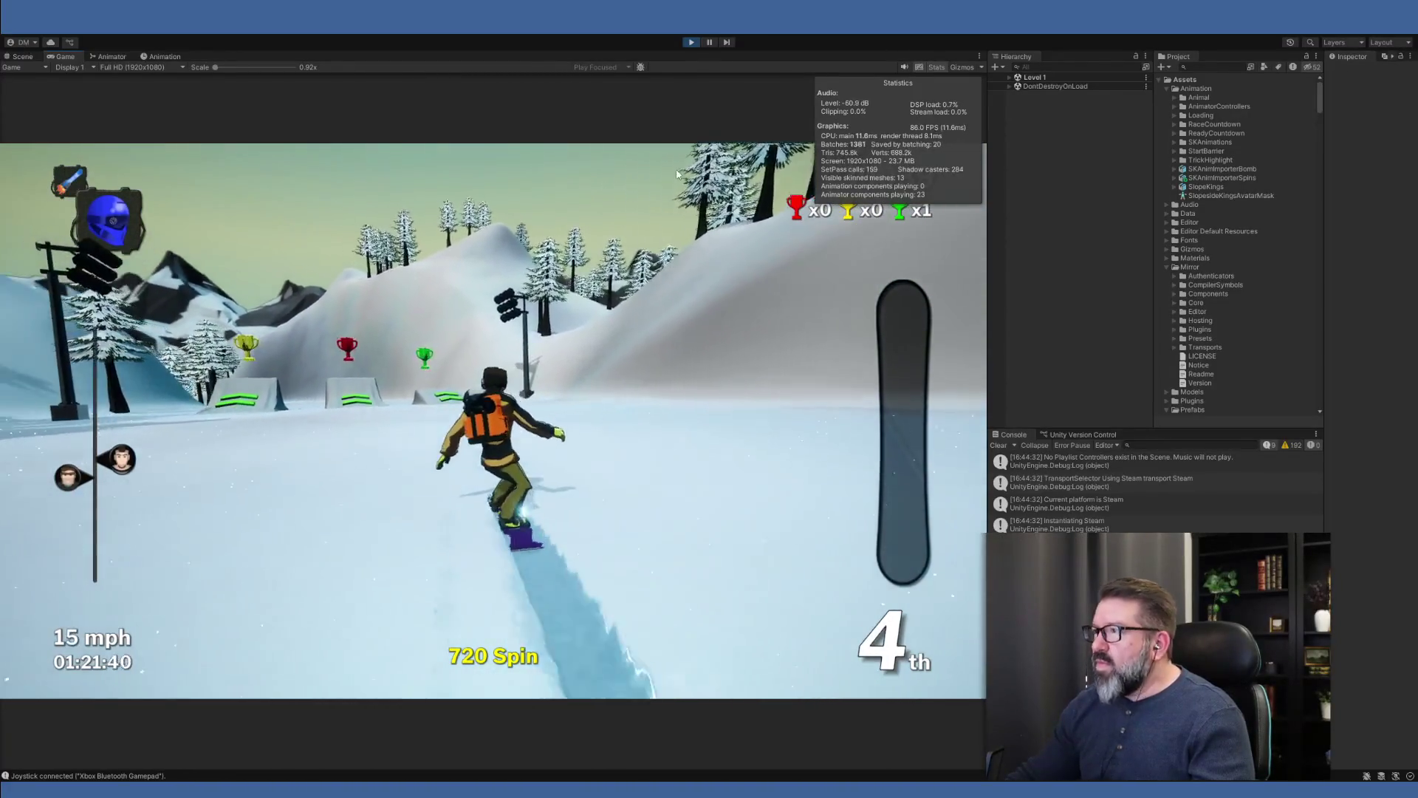
- Stop Play mode and return to the Animator state graph
left_click(692, 42)
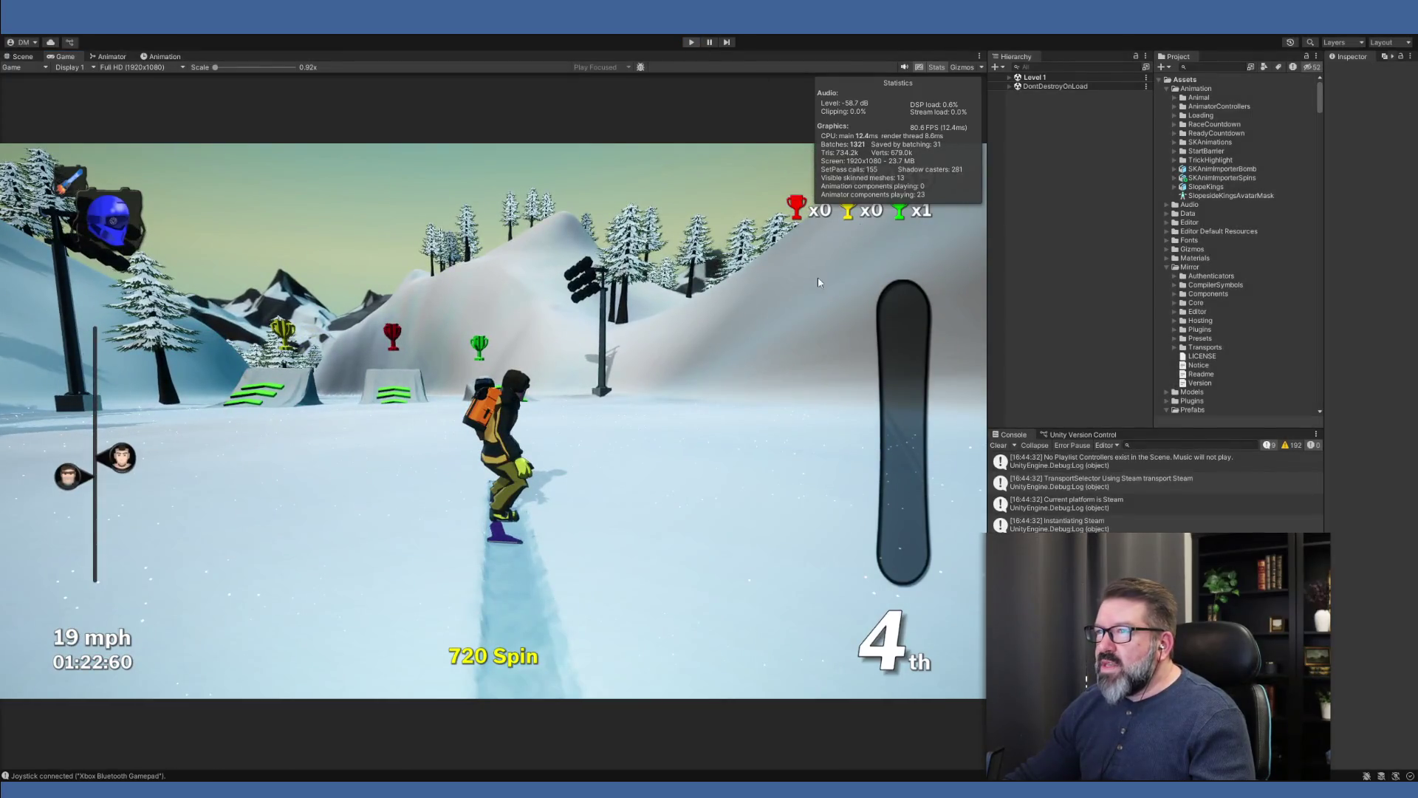
left_click(159, 57)
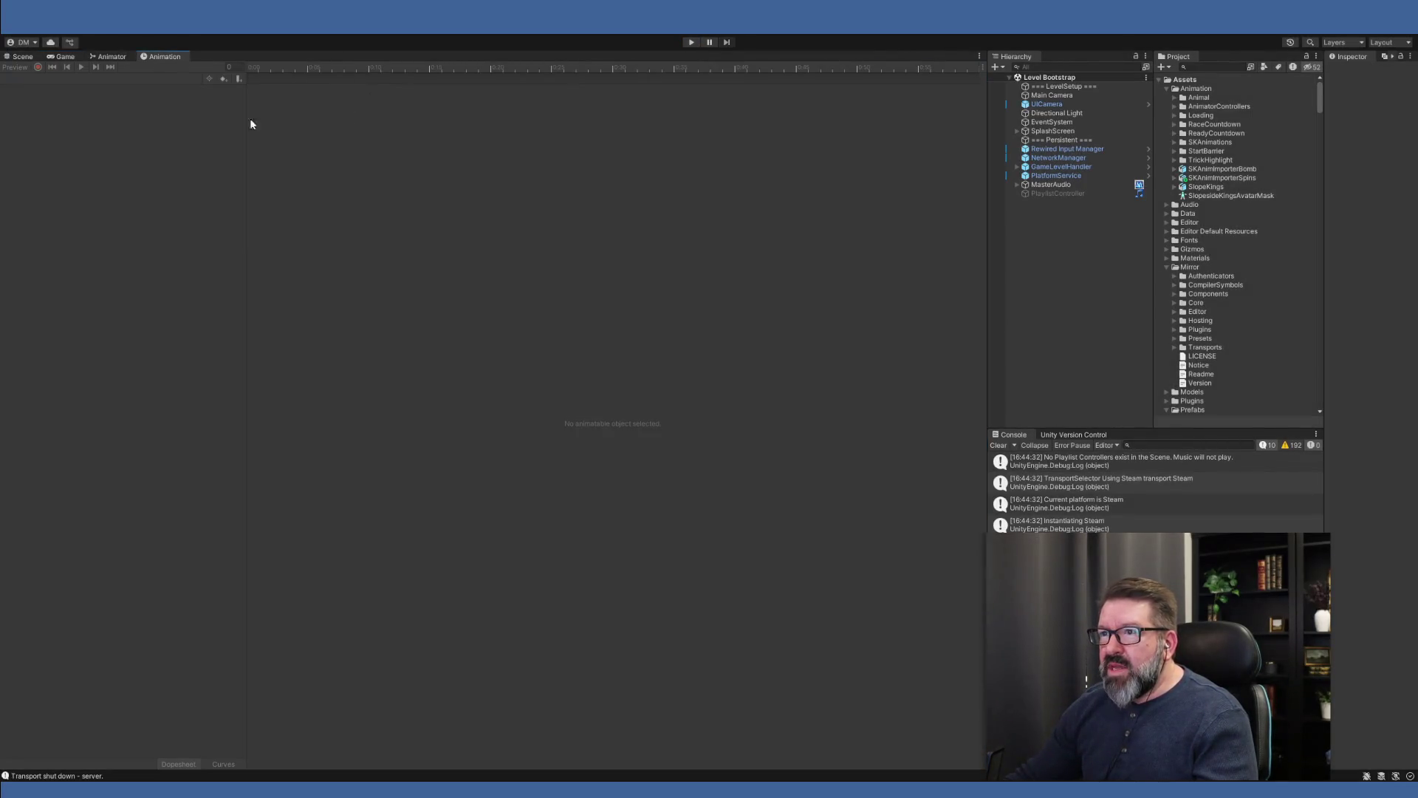
left_click(112, 57)
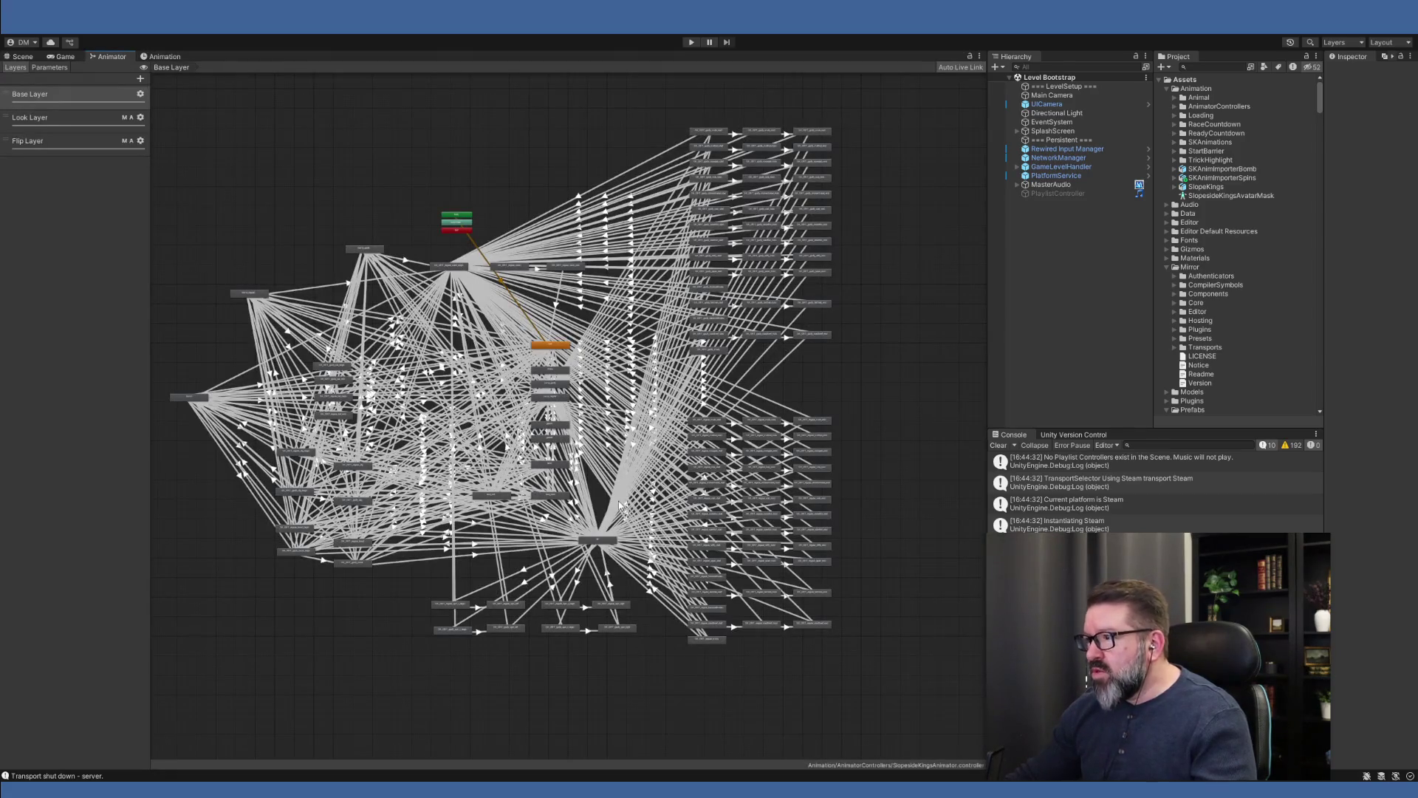
- Inspect the air-to-SK_GRT_regular_spin_right transition and nudge that state slightly right
scroll(620, 505, "up", 5)
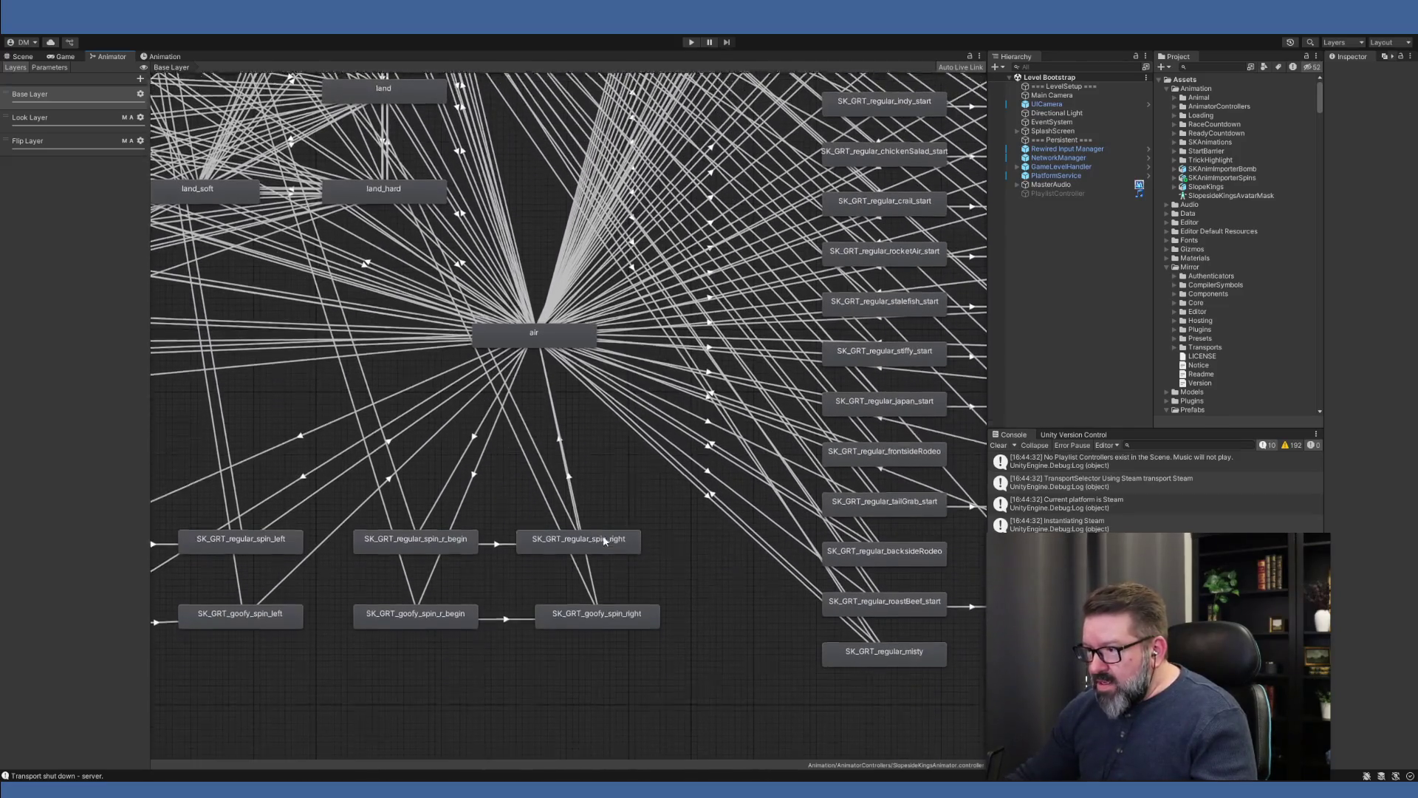
left_click_drag(604, 541, 591, 467)
left_click(587, 464)
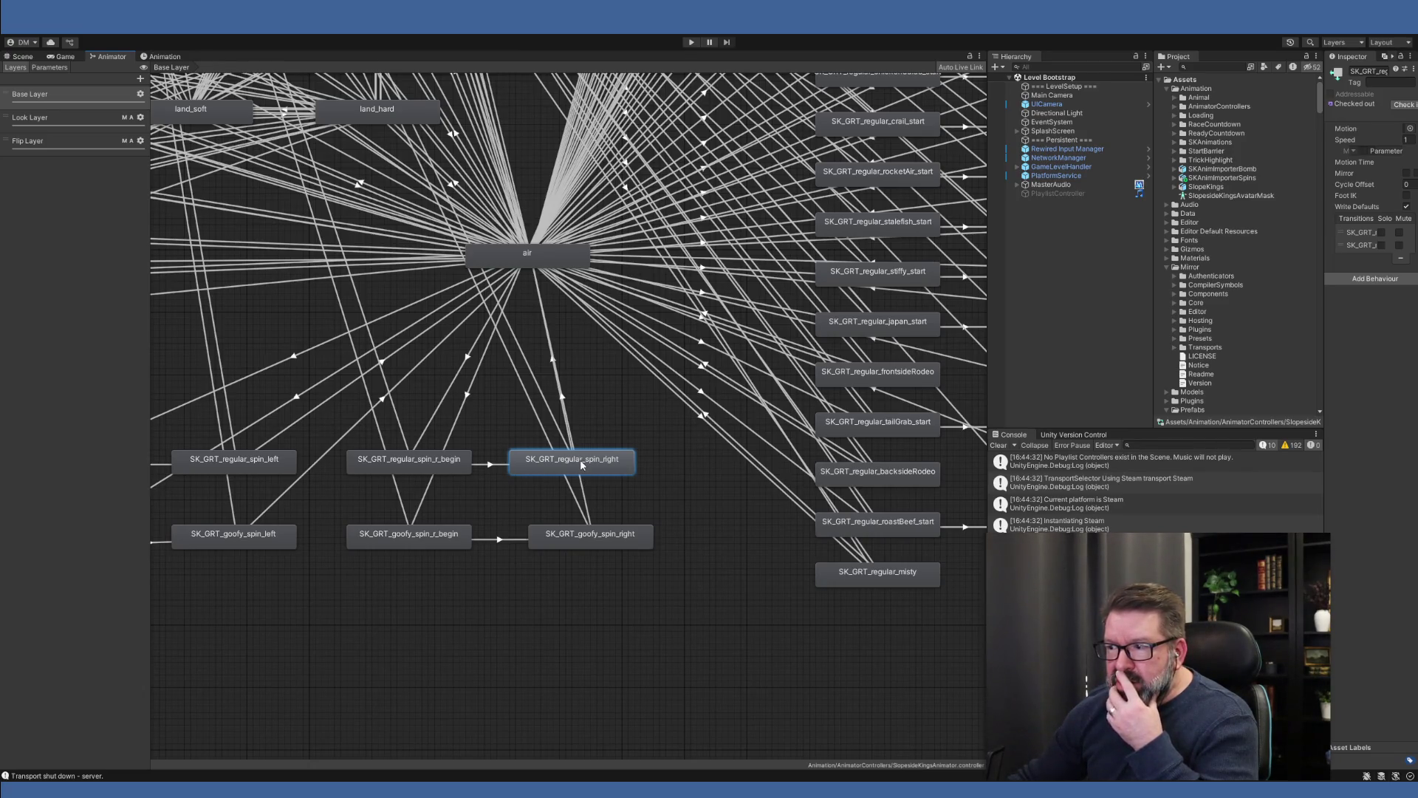
left_click(569, 432)
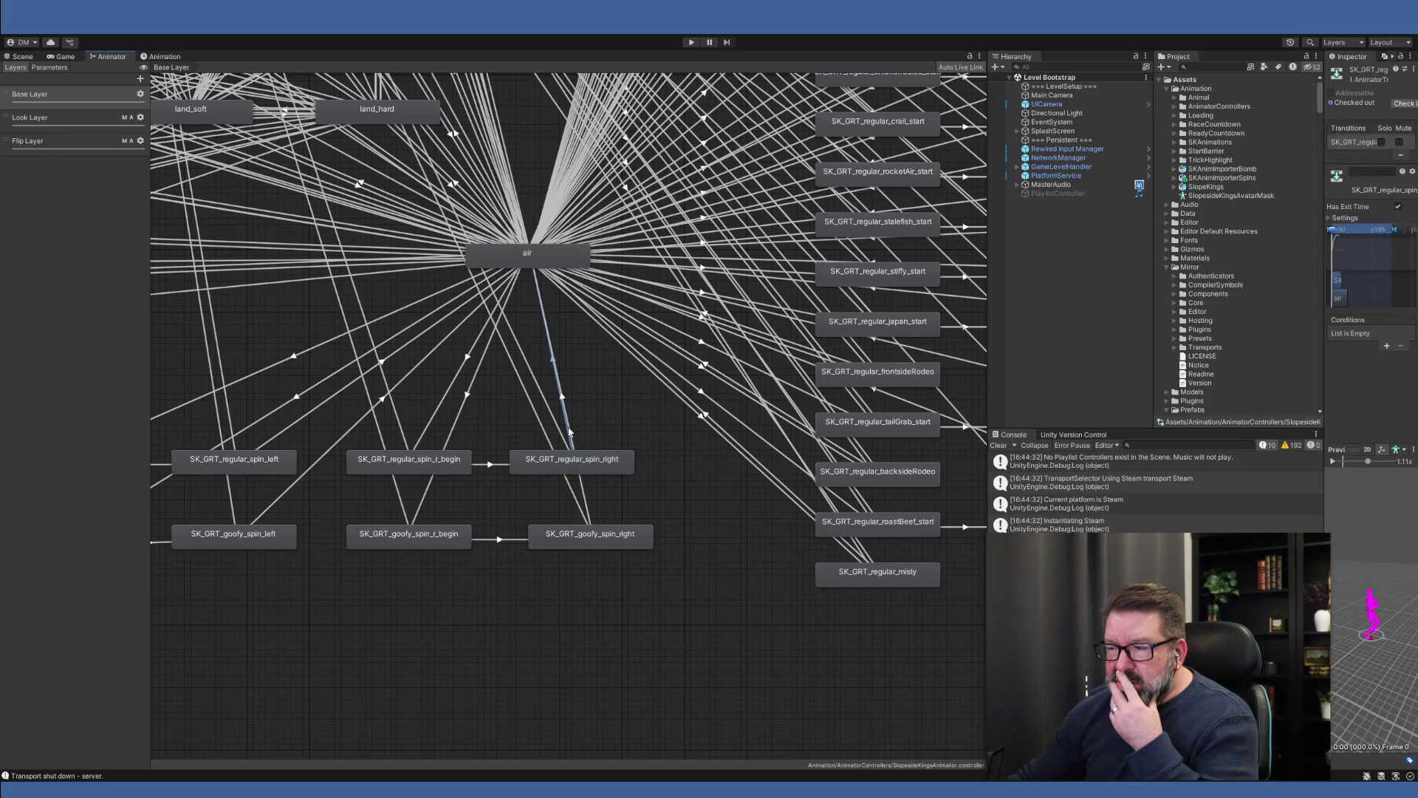
left_click_drag(589, 469, 618, 471)
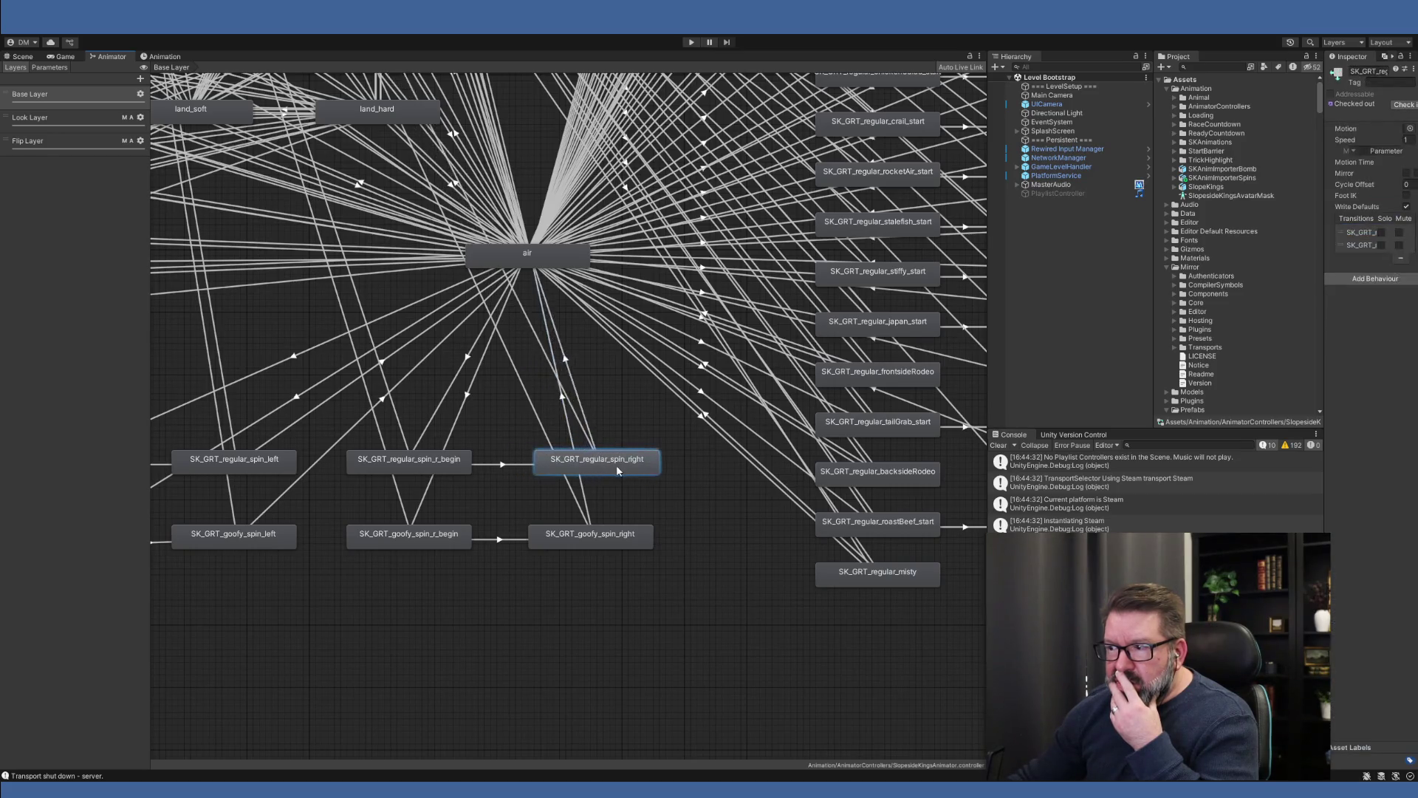
- Inspect the SK_GRT_regular_roastBeef_end transition in a widened Inspector panel
scroll(756, 573, "down", 5)
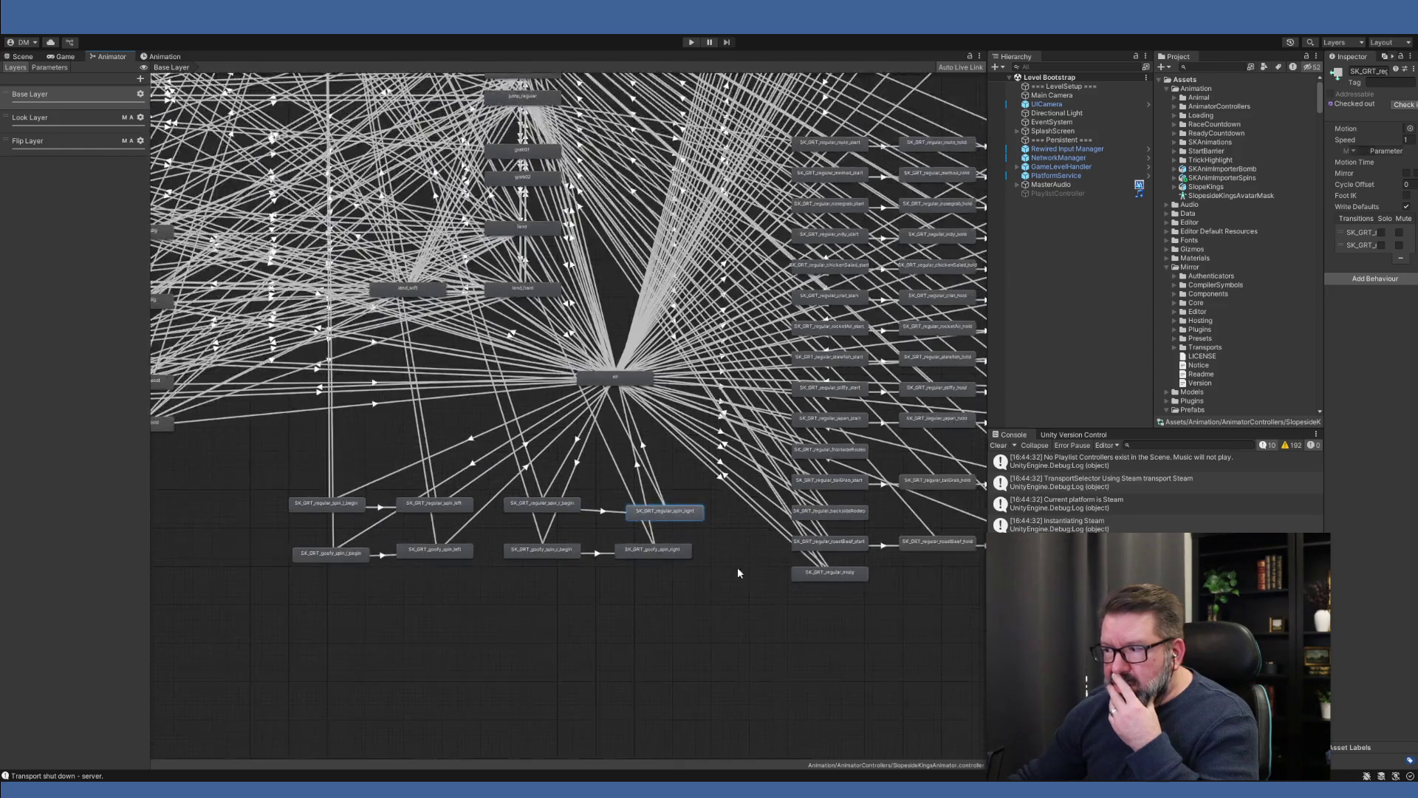
scroll(671, 565, "up", 10)
scroll(677, 545, "up", 2)
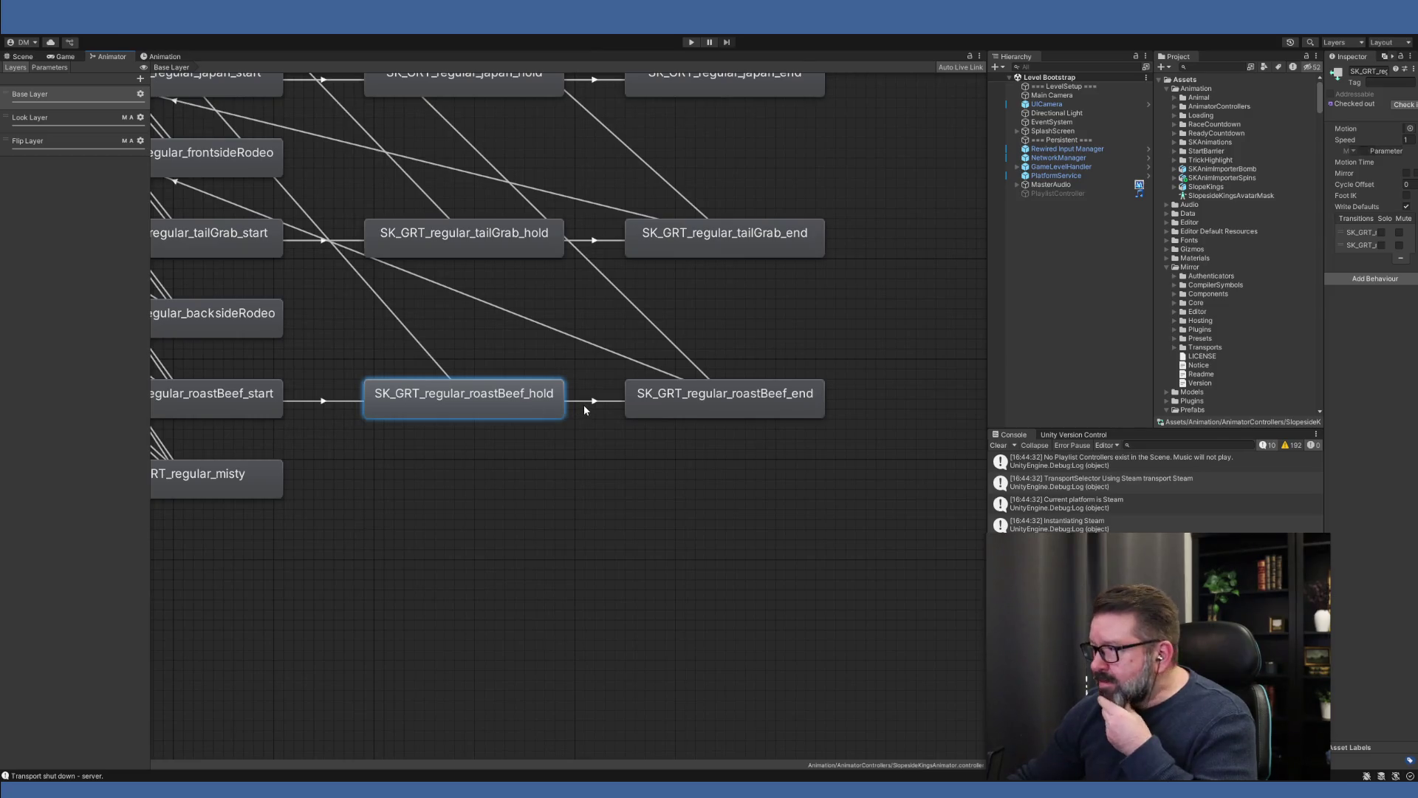
left_click(680, 407)
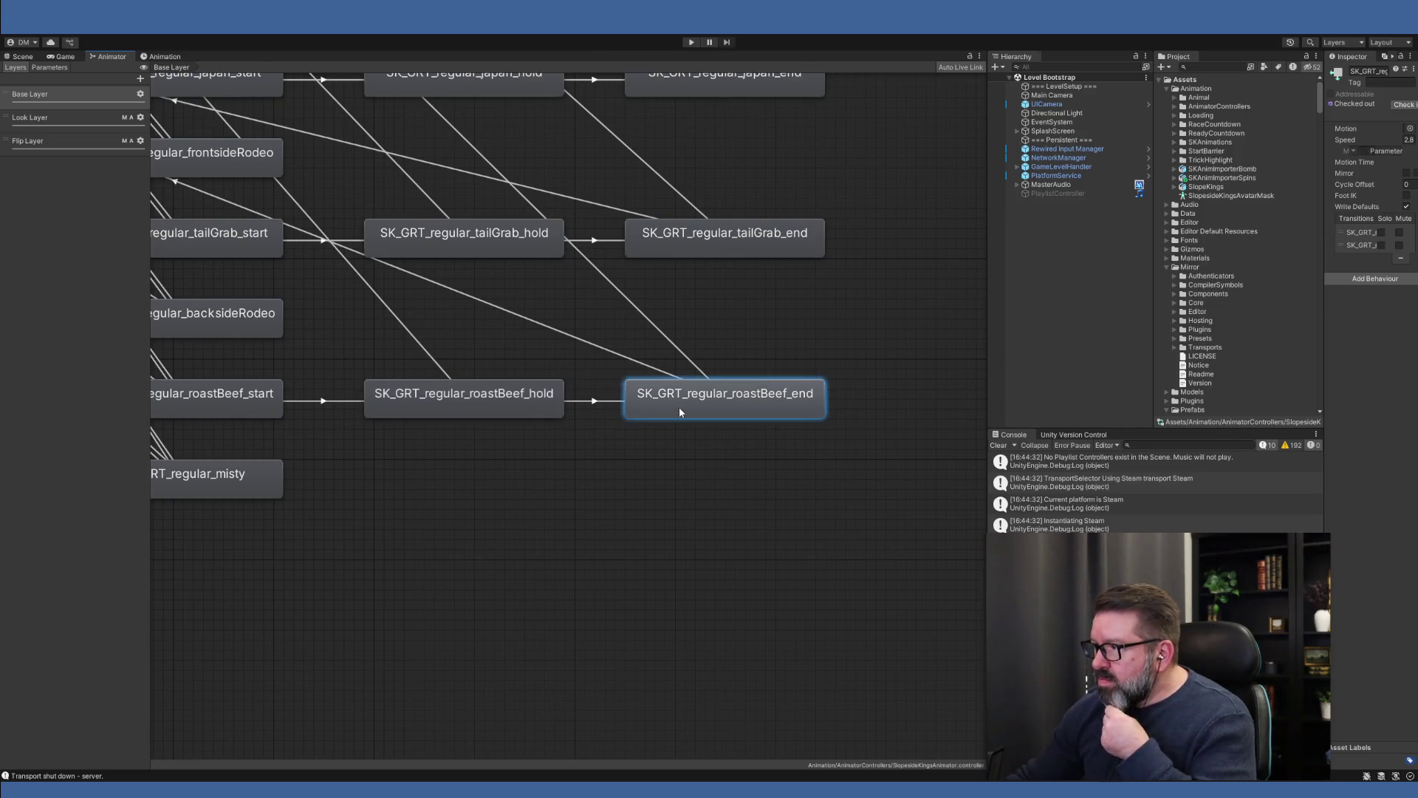
left_click(620, 403)
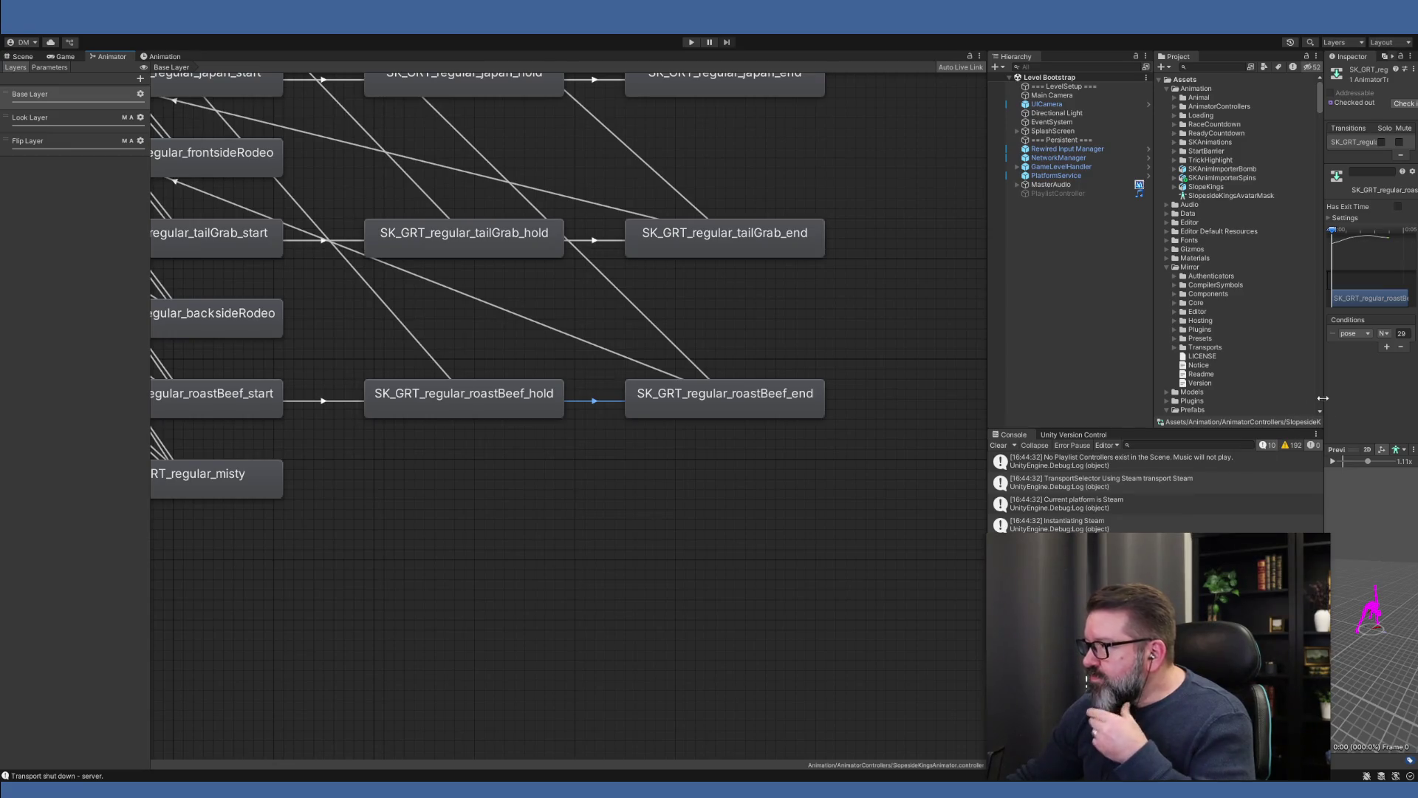
mouse_move(1316, 396)
left_mouse_down()
mouse_move(1175, 396)
mouse_move(1201, 396)
left_mouse_up()
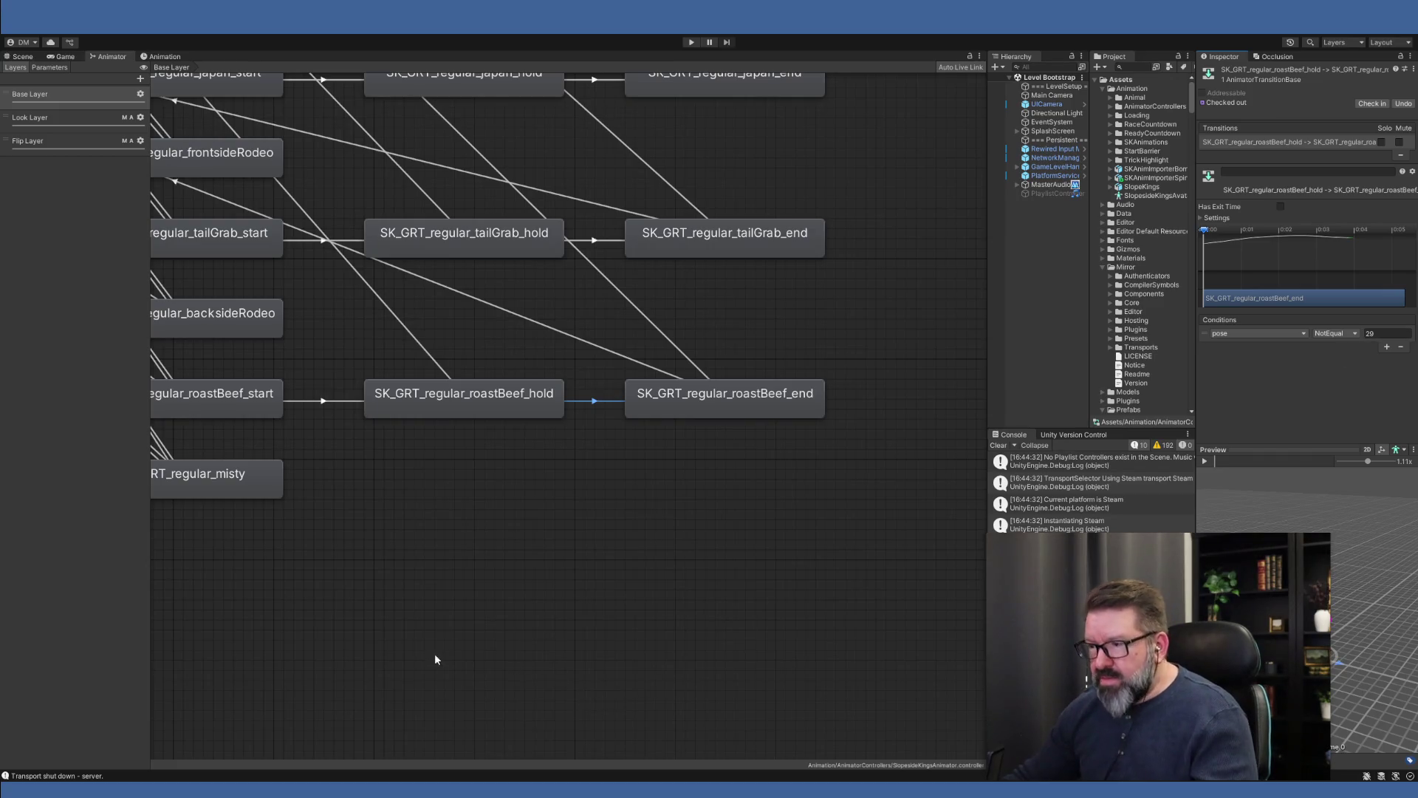
- Select the air state to view its motion, speed and transitions
scroll(517, 652, "down", 5)
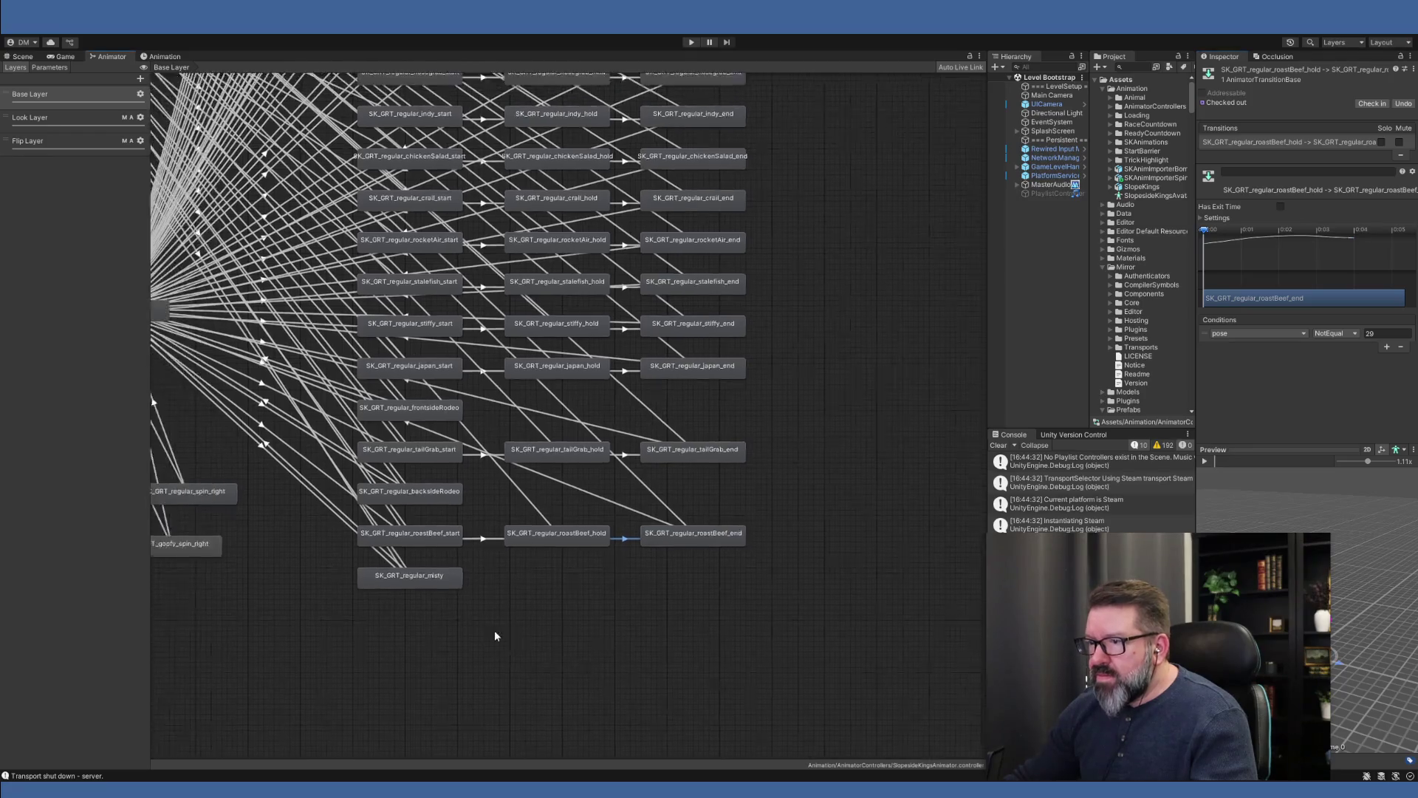
scroll(494, 631, "up", 2)
left_click(471, 390)
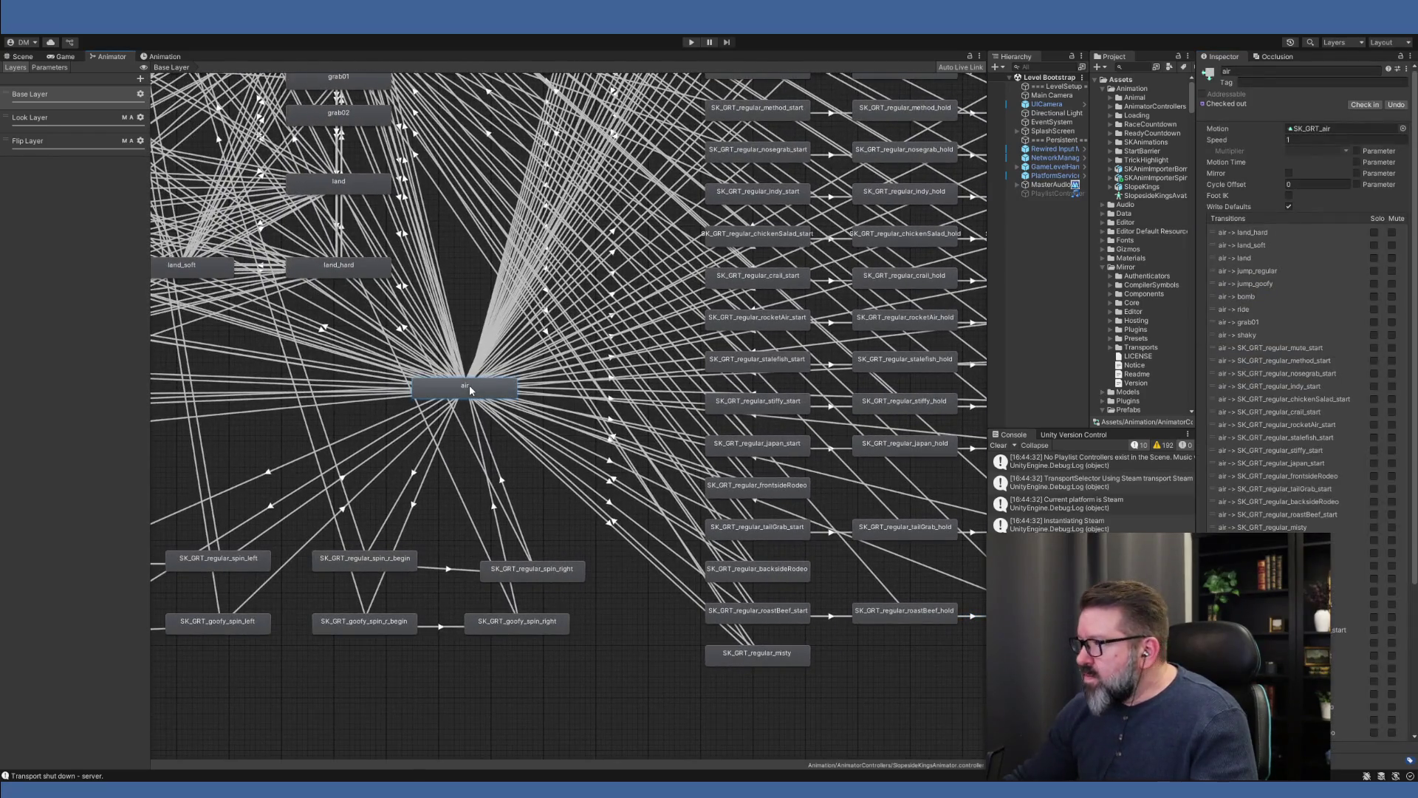
- Compare the misty→air, ride→air and goofy_spin_right→air transition settings in the Animator graph
left_click(586, 499)
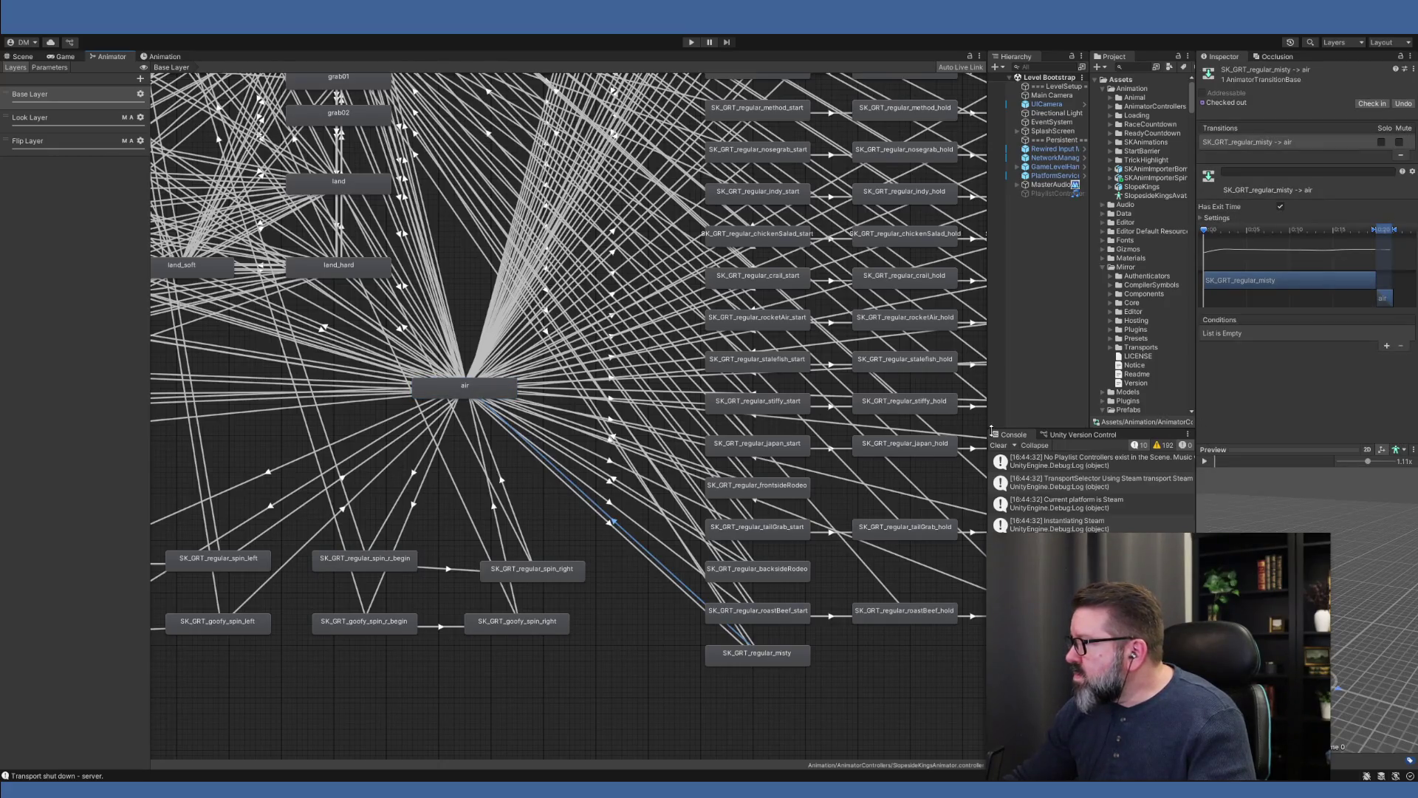
left_click_drag(539, 477, 612, 551)
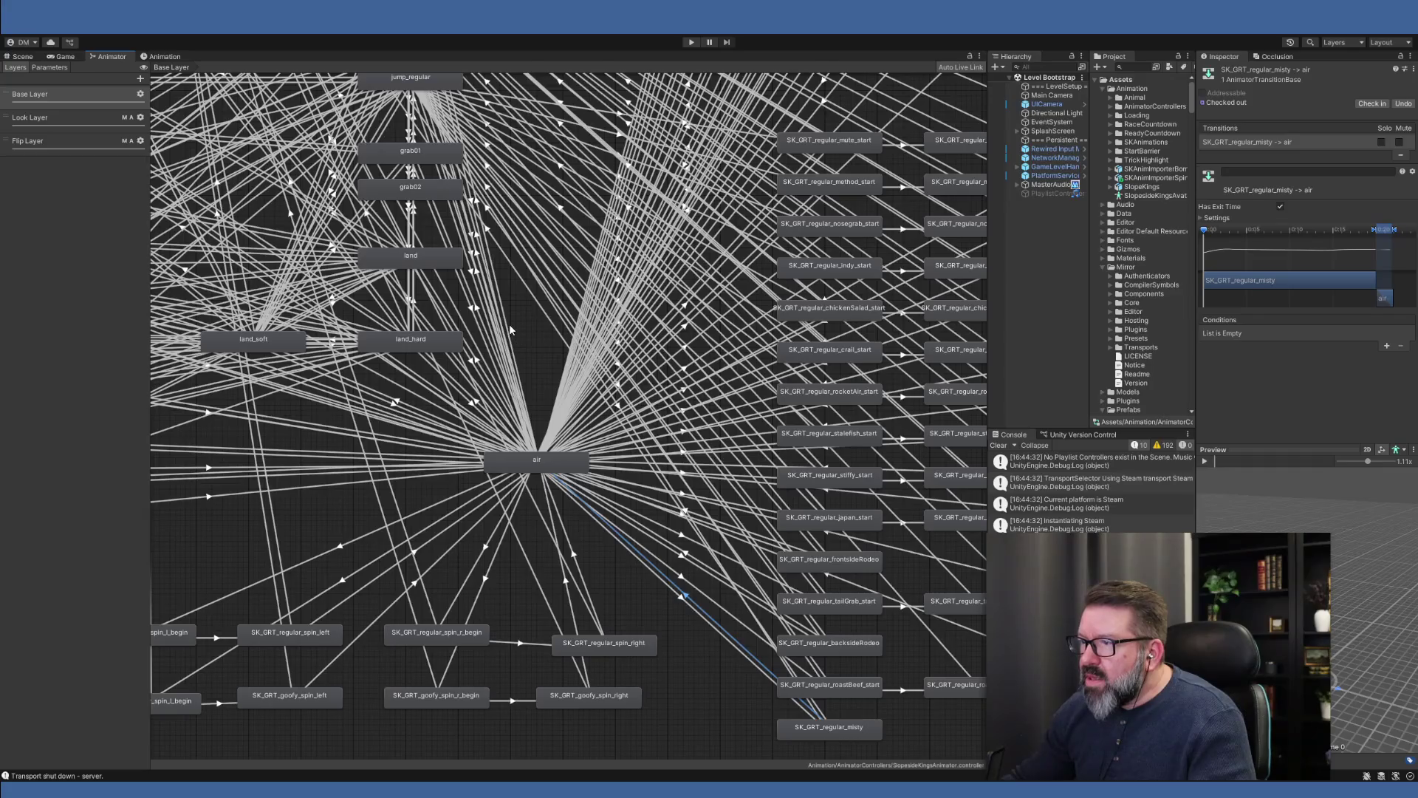
left_click(479, 225)
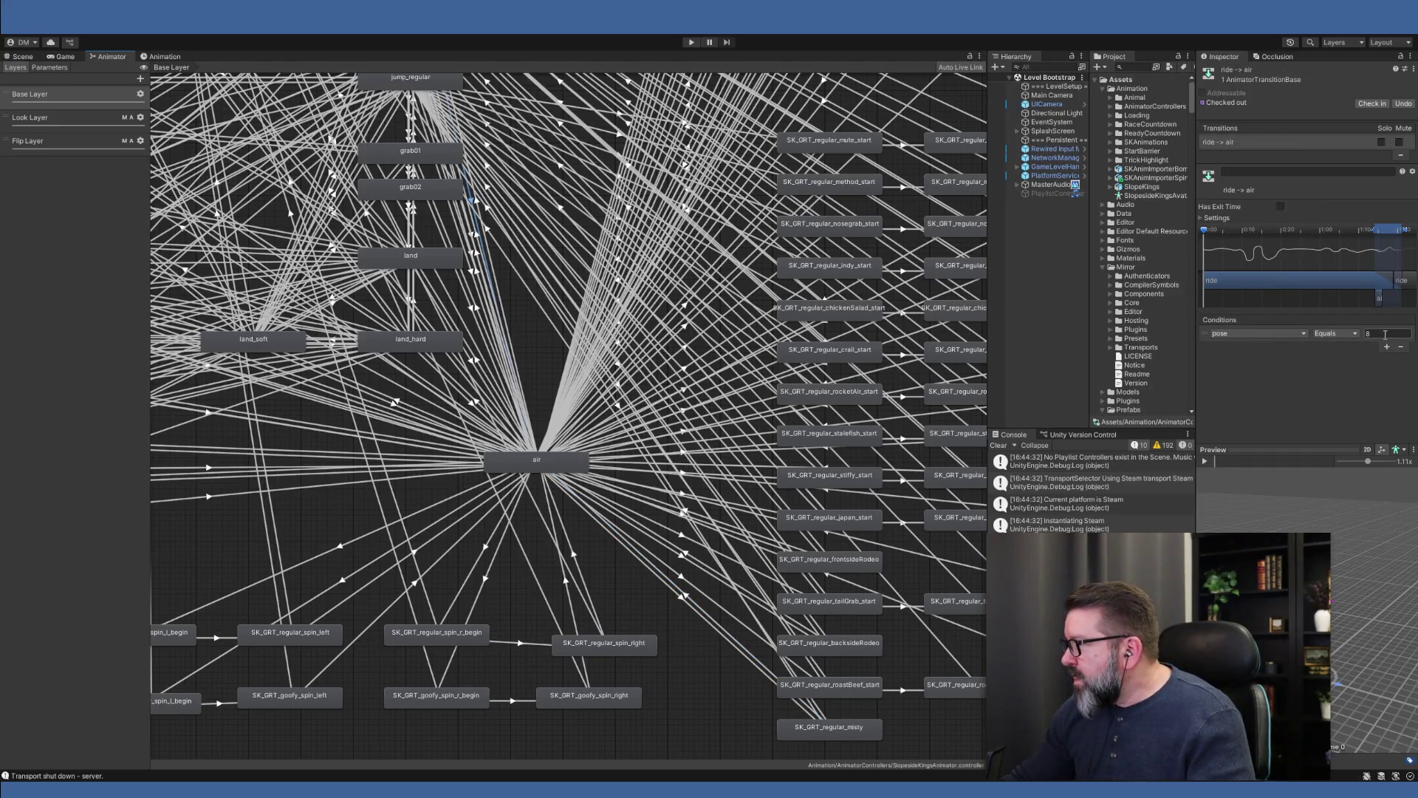
left_click(590, 606)
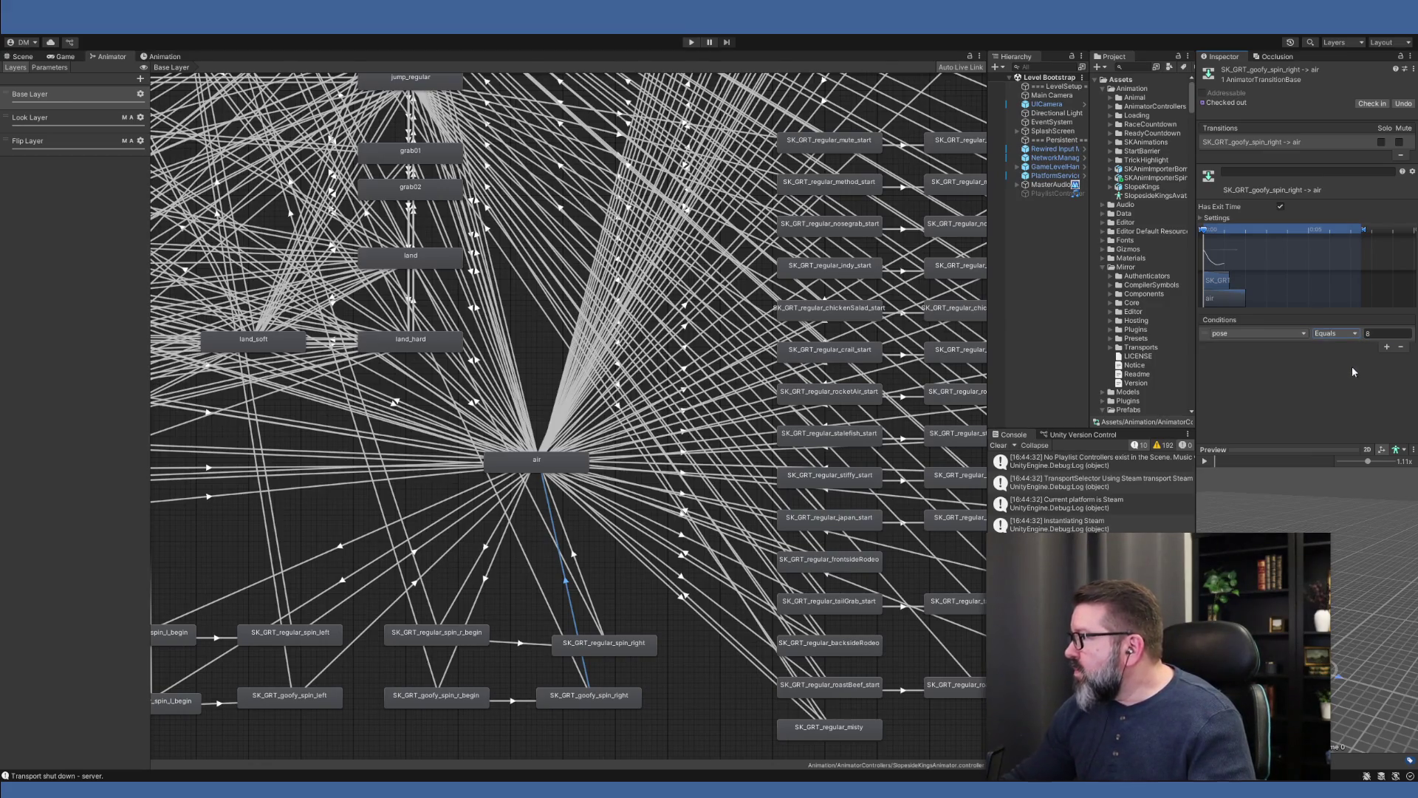
- Turn off Has Exit Time and Fixed Duration on goofy_spin_right→air, keeping its 0.25 blend
left_click(1281, 207)
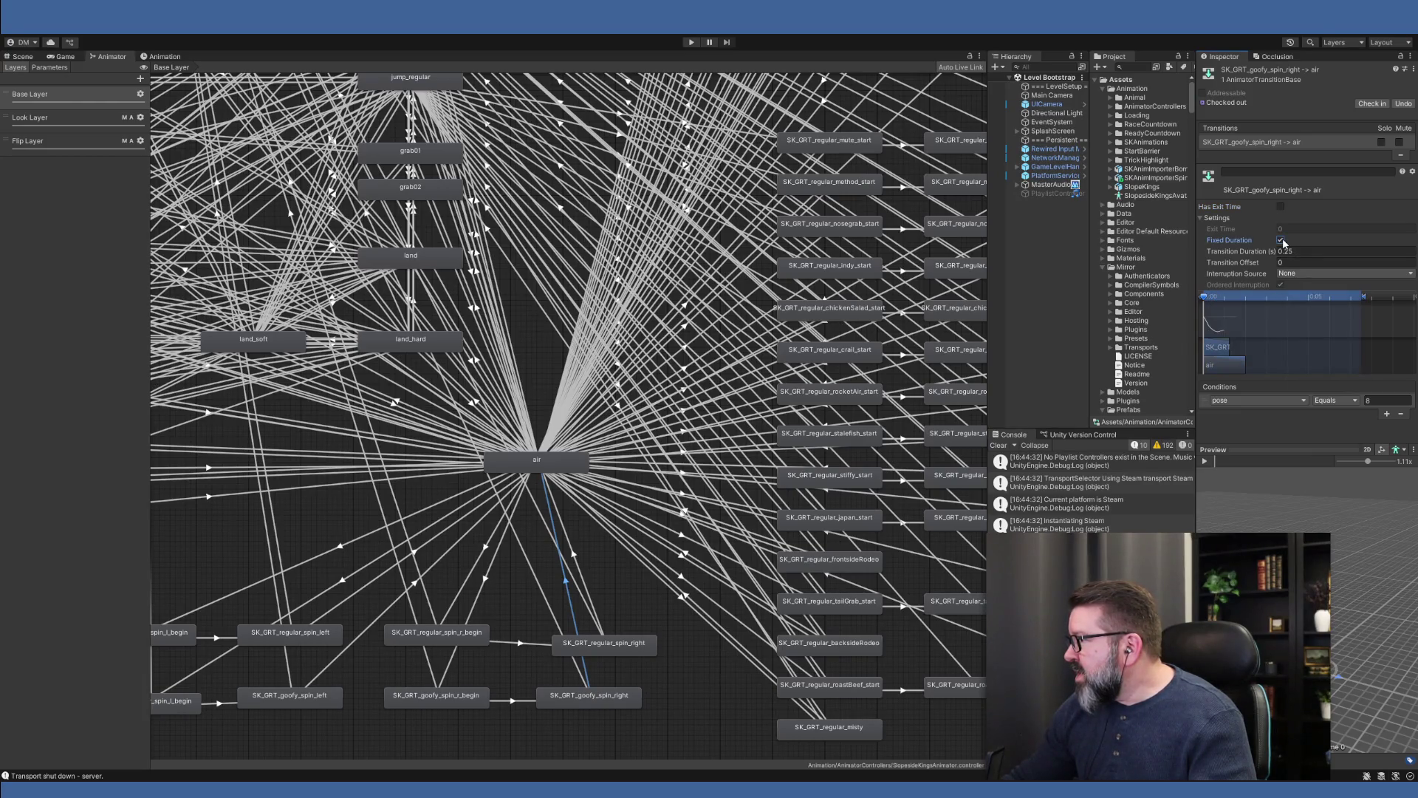
left_click(1282, 241)
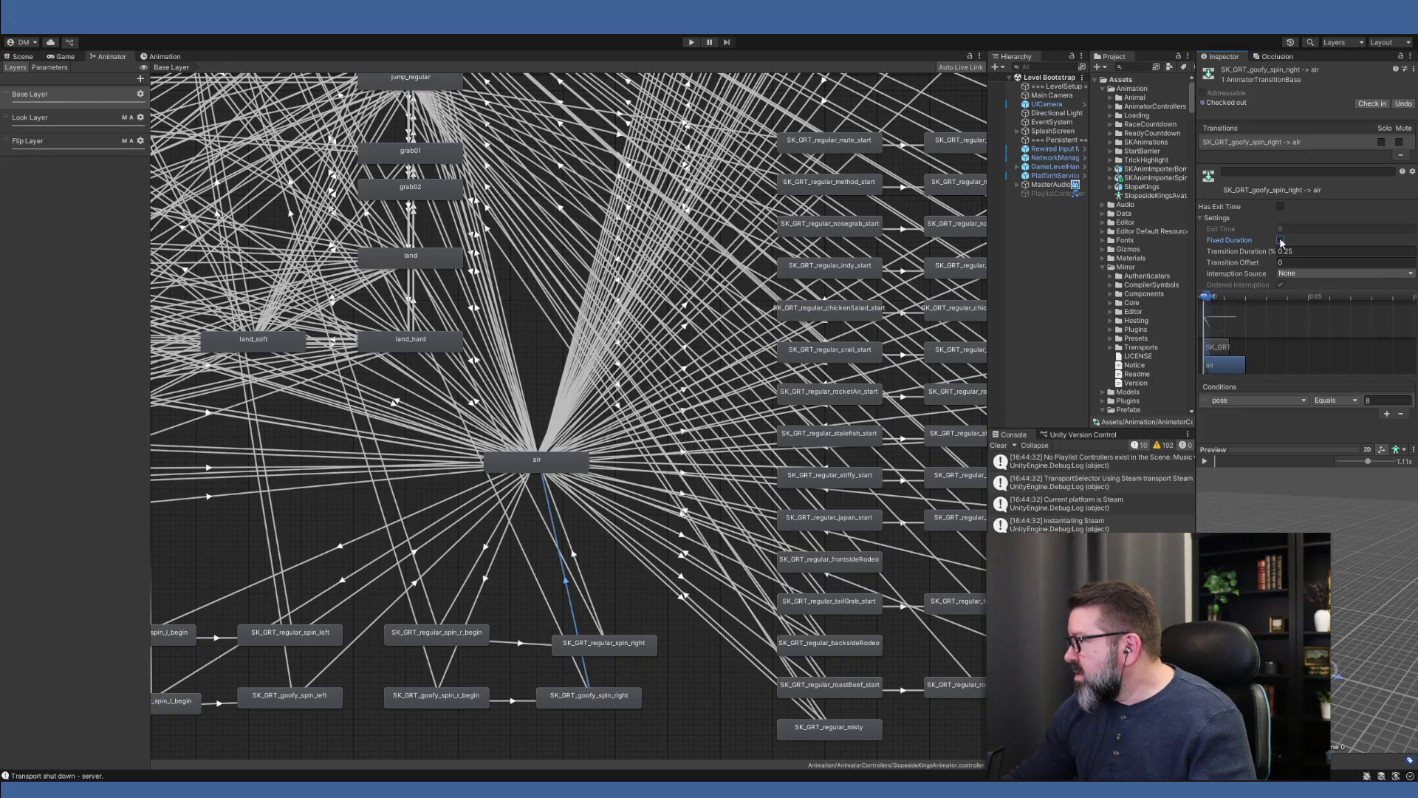
left_click(1281, 241)
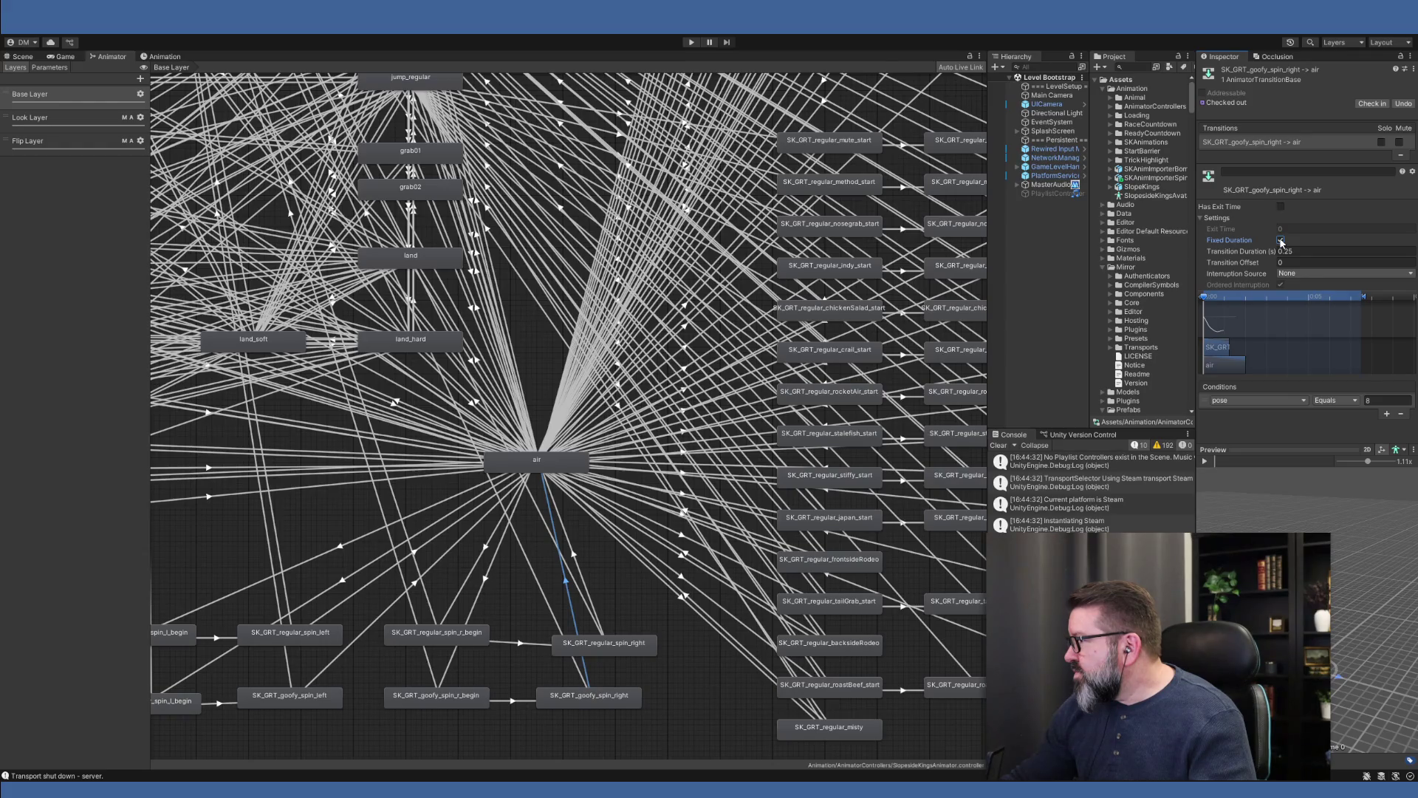
left_click(1281, 241)
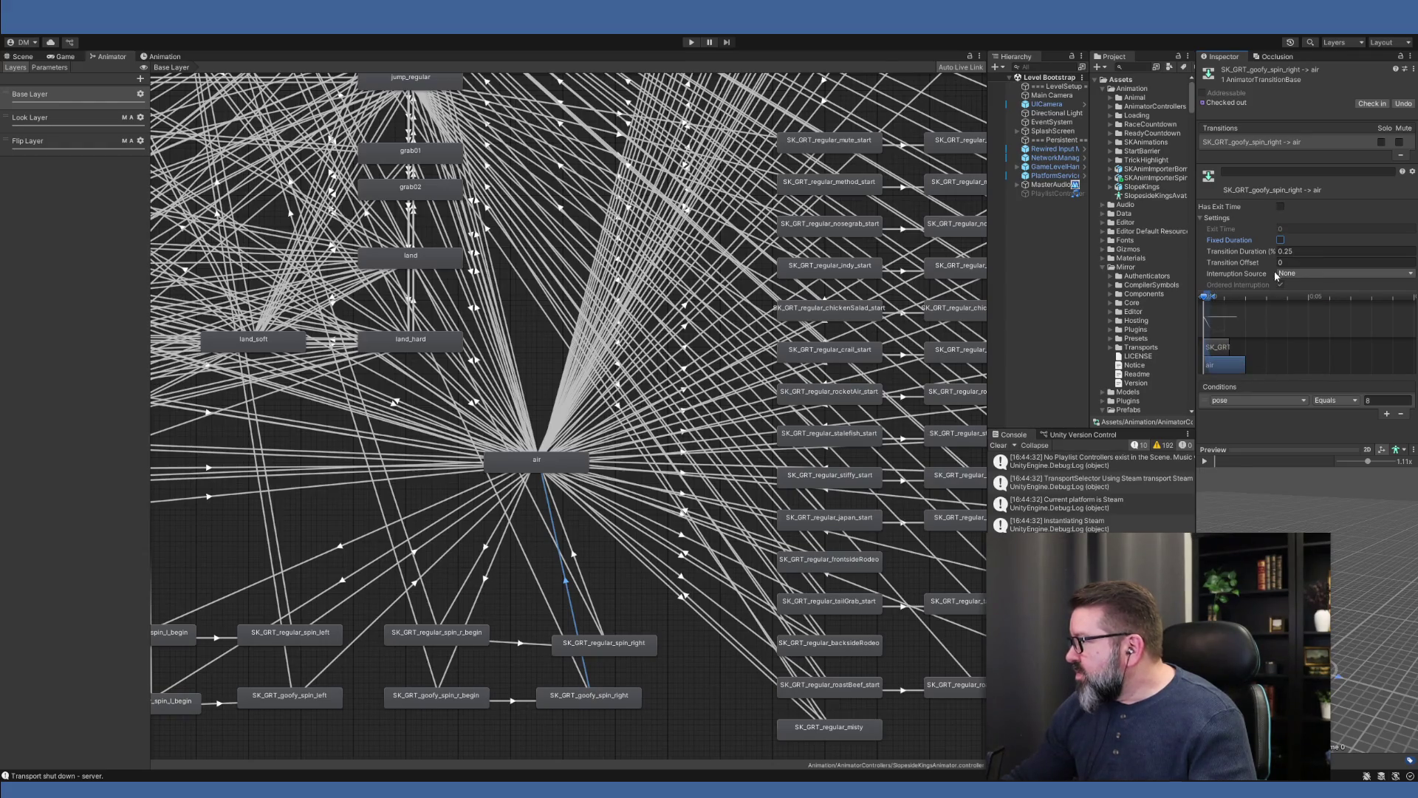
left_click(590, 598)
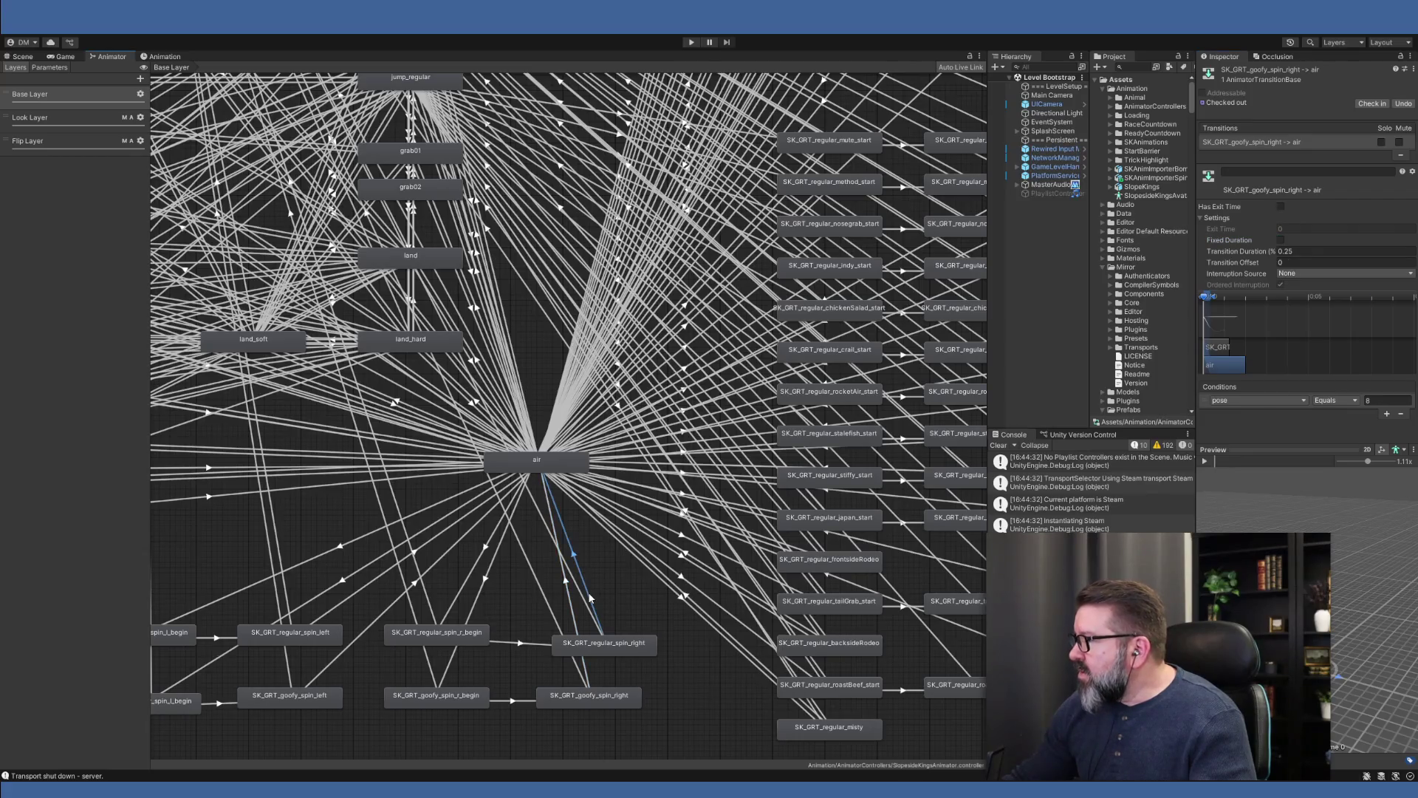
- Disable exit time and enable Fixed Duration on regular_spin_right→air, previewing the blend
left_click(1282, 207)
left_click(1281, 240)
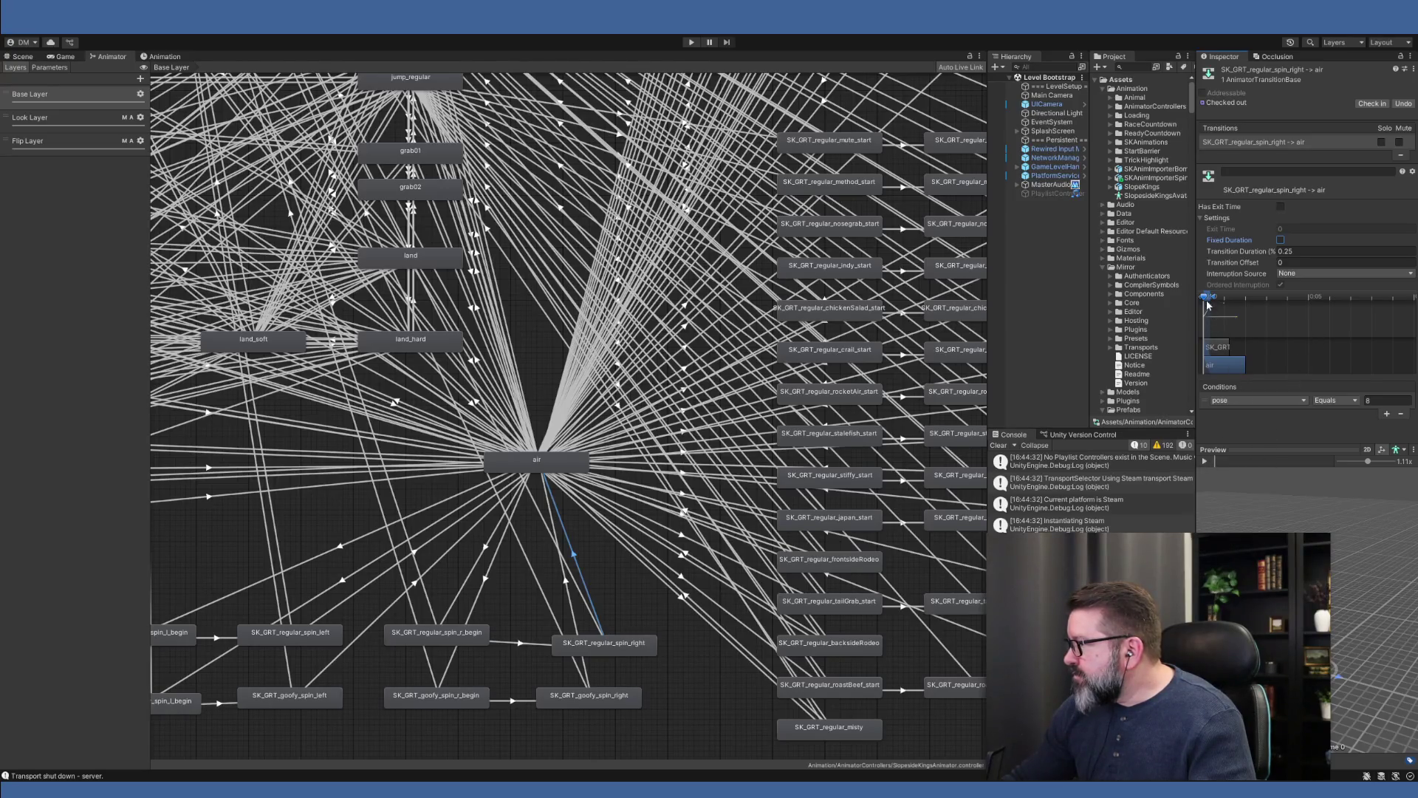
mouse_move(1206, 298)
left_mouse_down()
mouse_move(1229, 299)
mouse_move(1184, 297)
left_mouse_up()
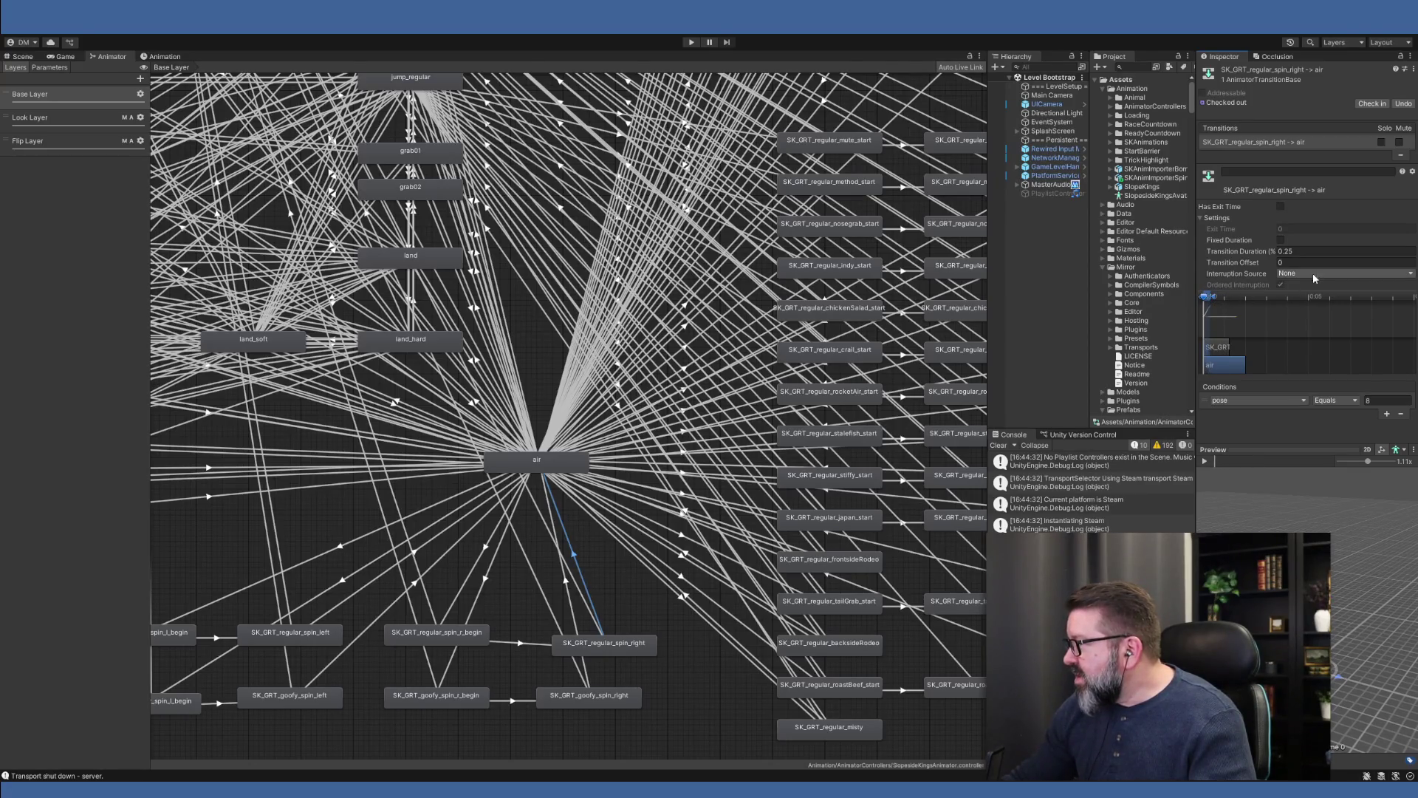
left_click(1281, 241)
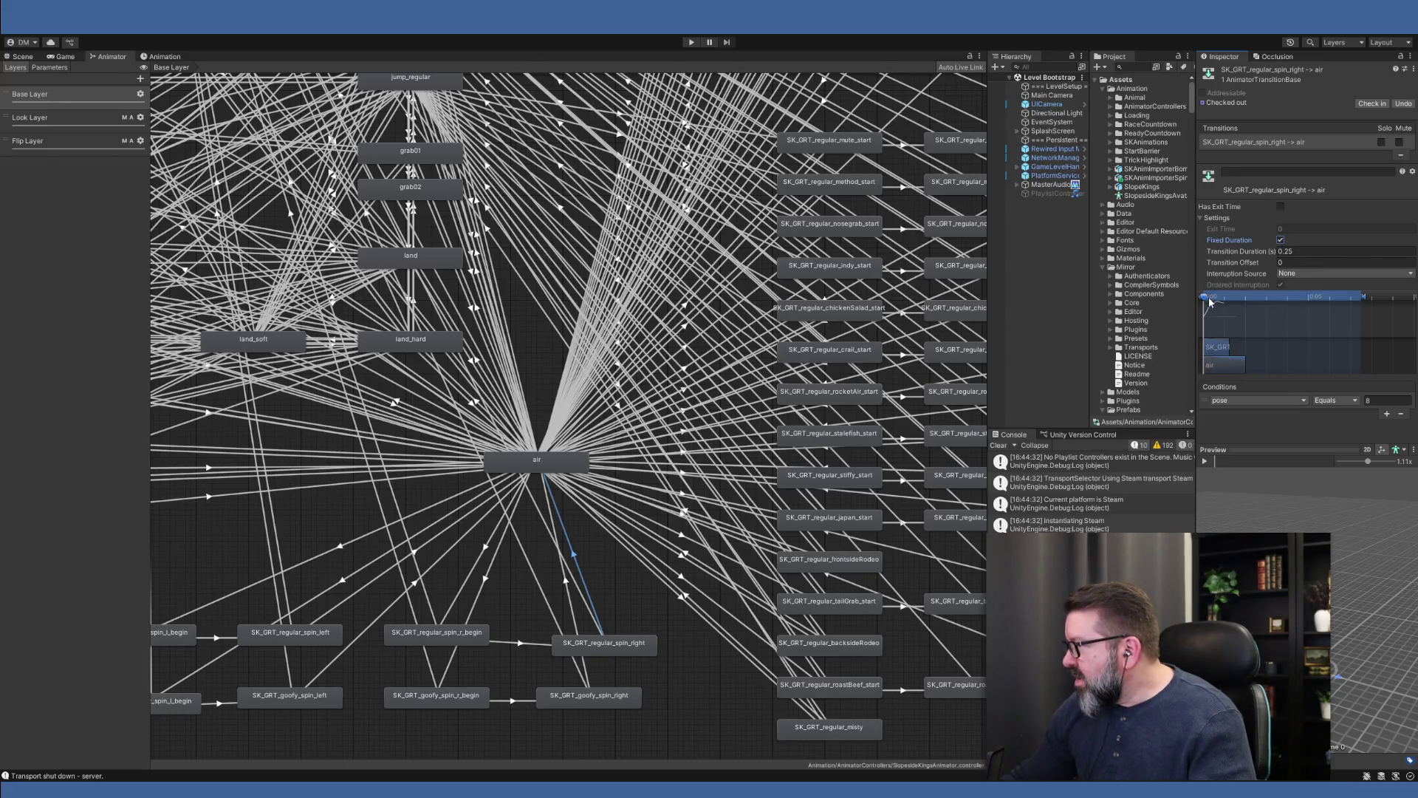
mouse_move(1204, 300)
left_mouse_down()
mouse_move(1411, 316)
mouse_move(1363, 301)
mouse_move(1158, 304)
left_mouse_up()
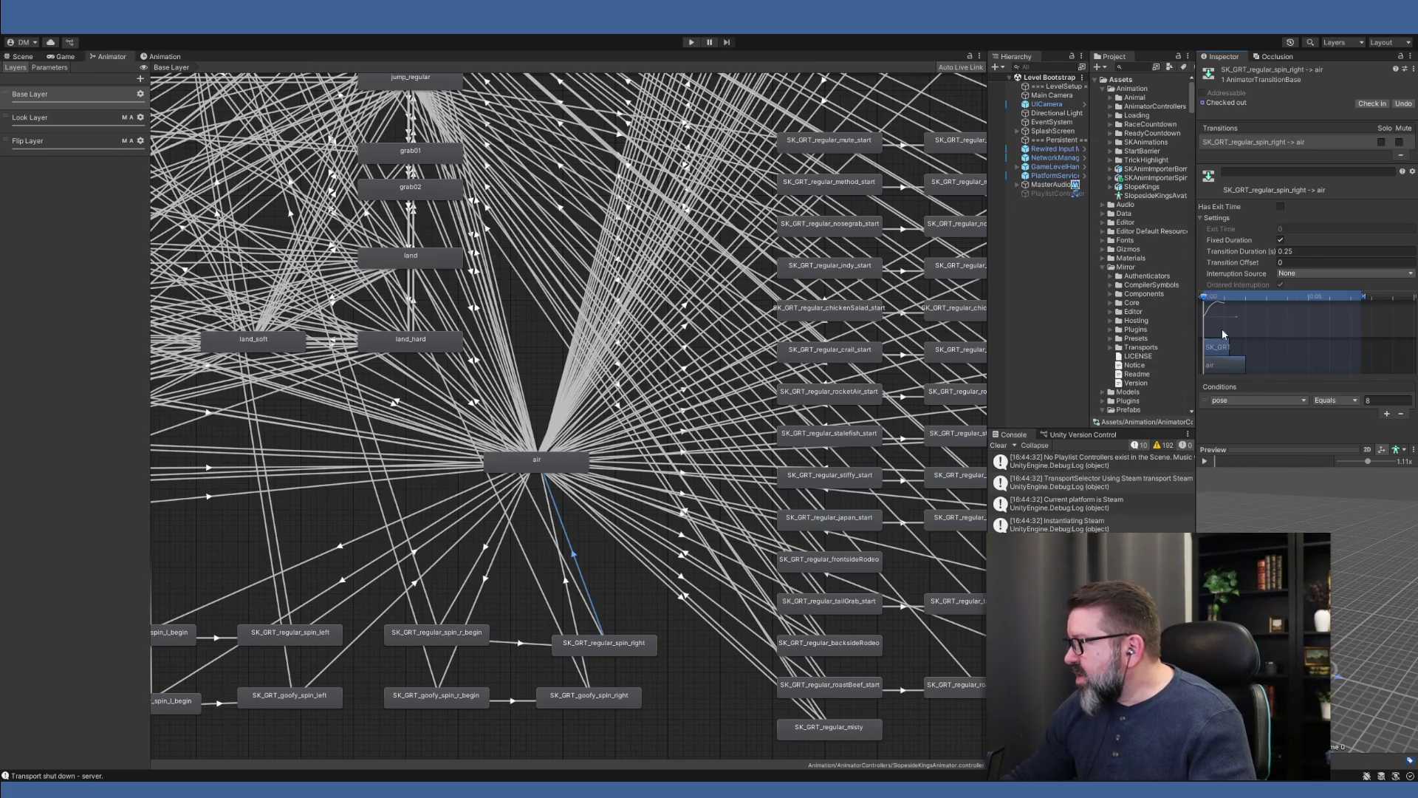
- Set regular_spin_right→air duration to 0.07 s and interruption source to Current State
left_click(1308, 253)
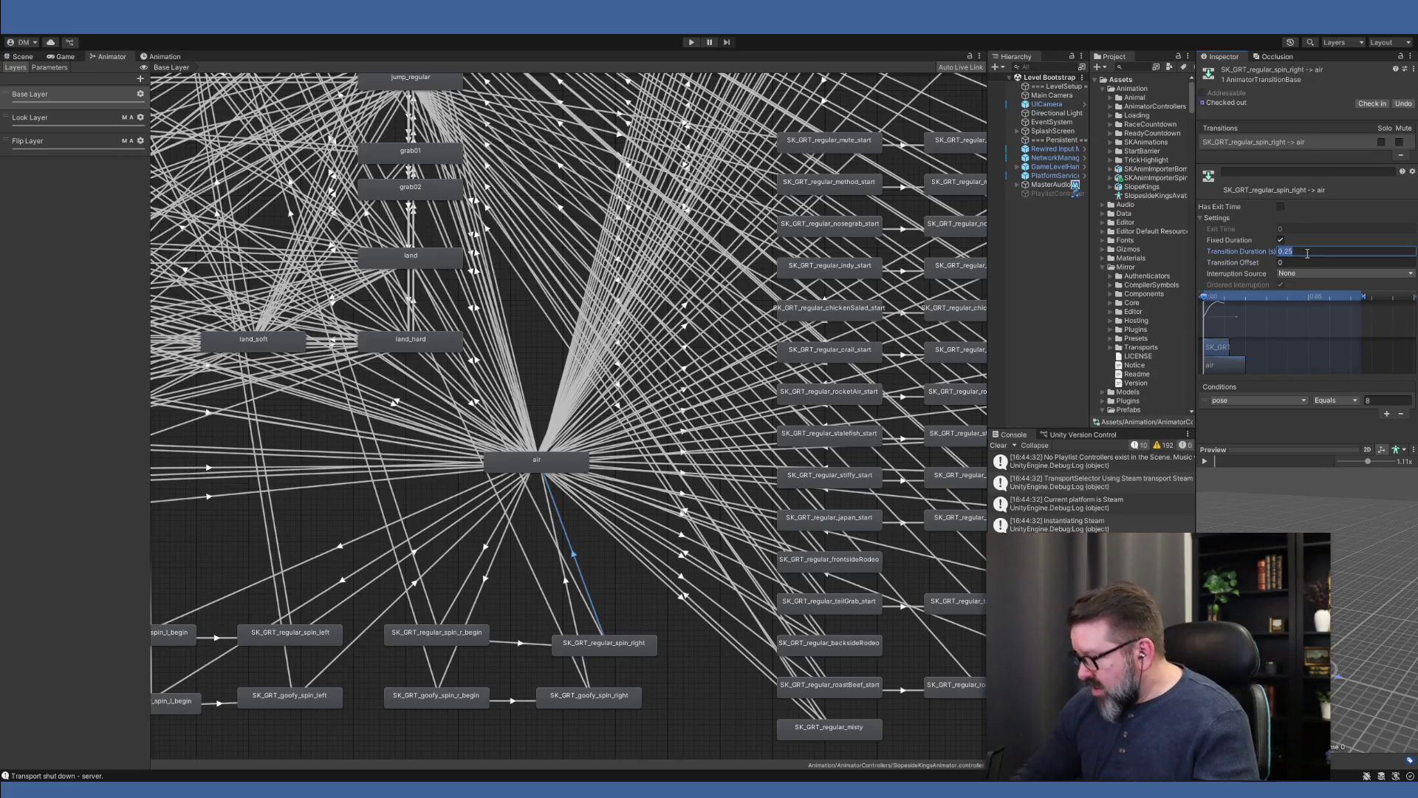
type("0.")
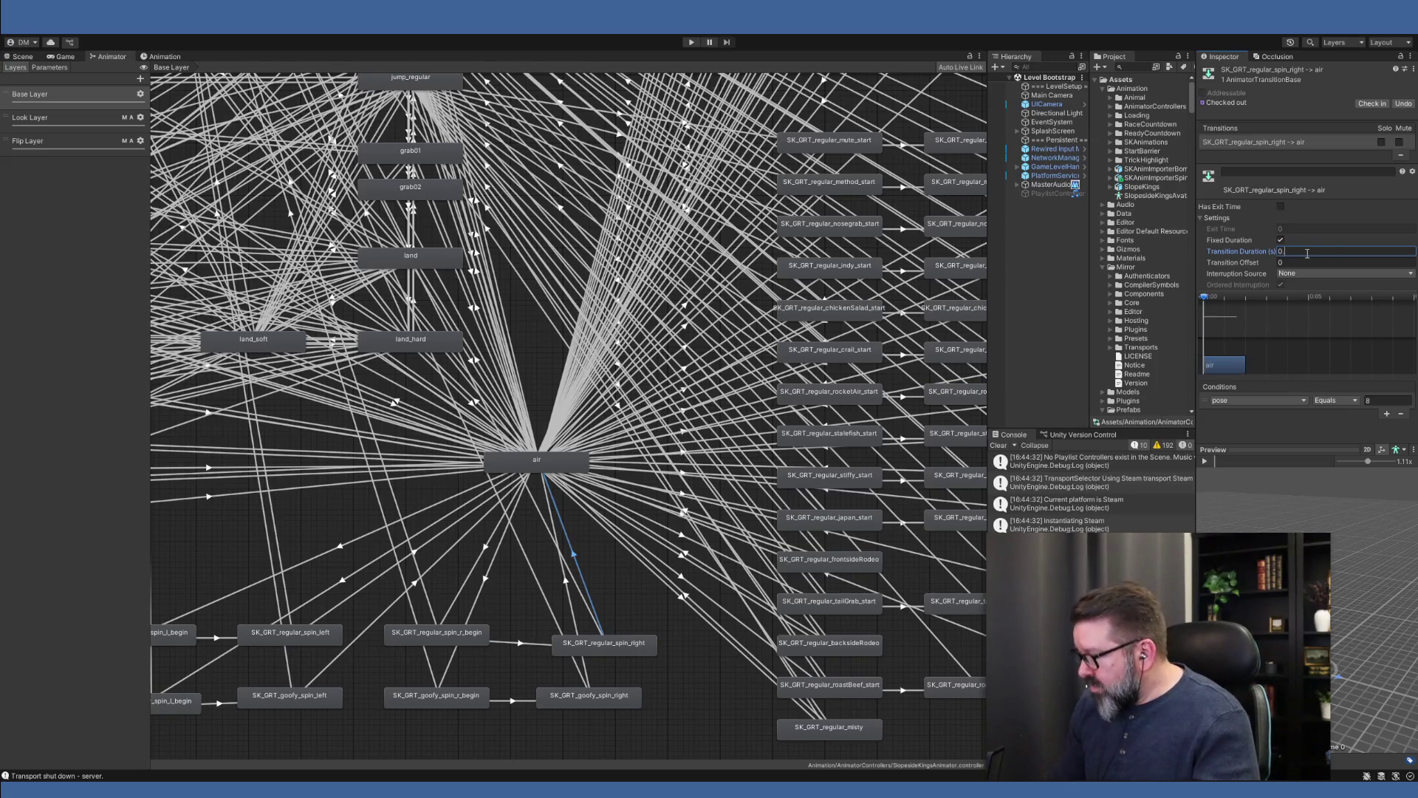
type("1")
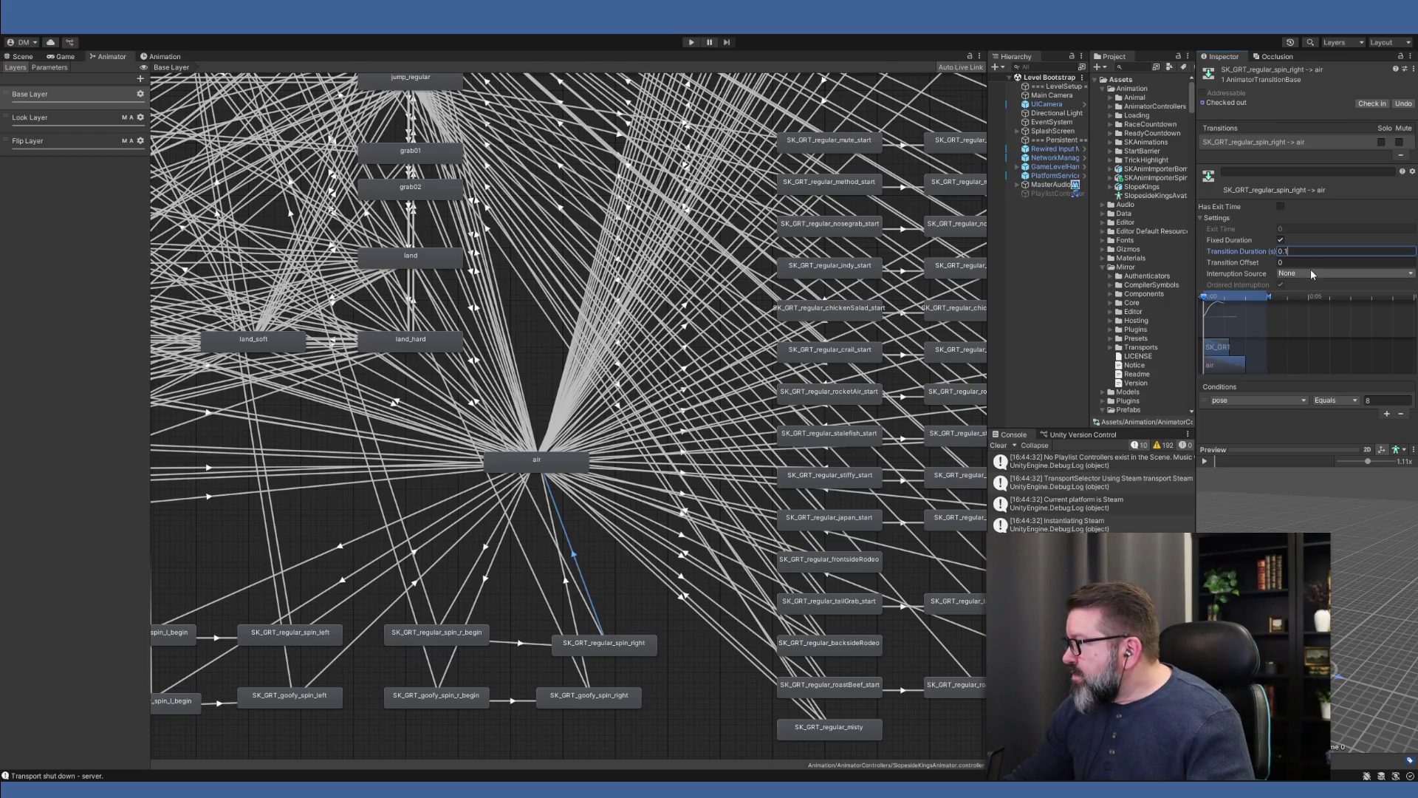
key("BackSpace")
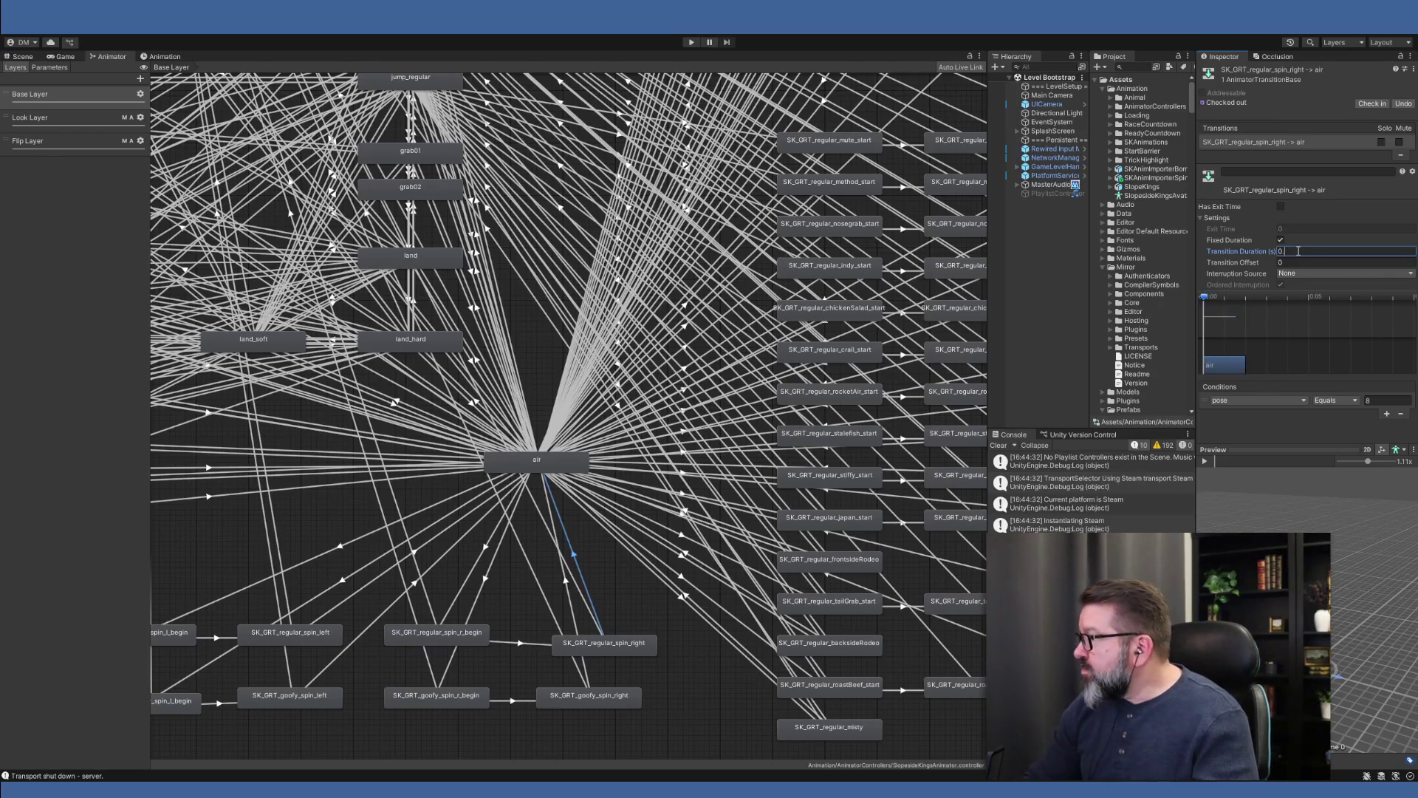
type("07")
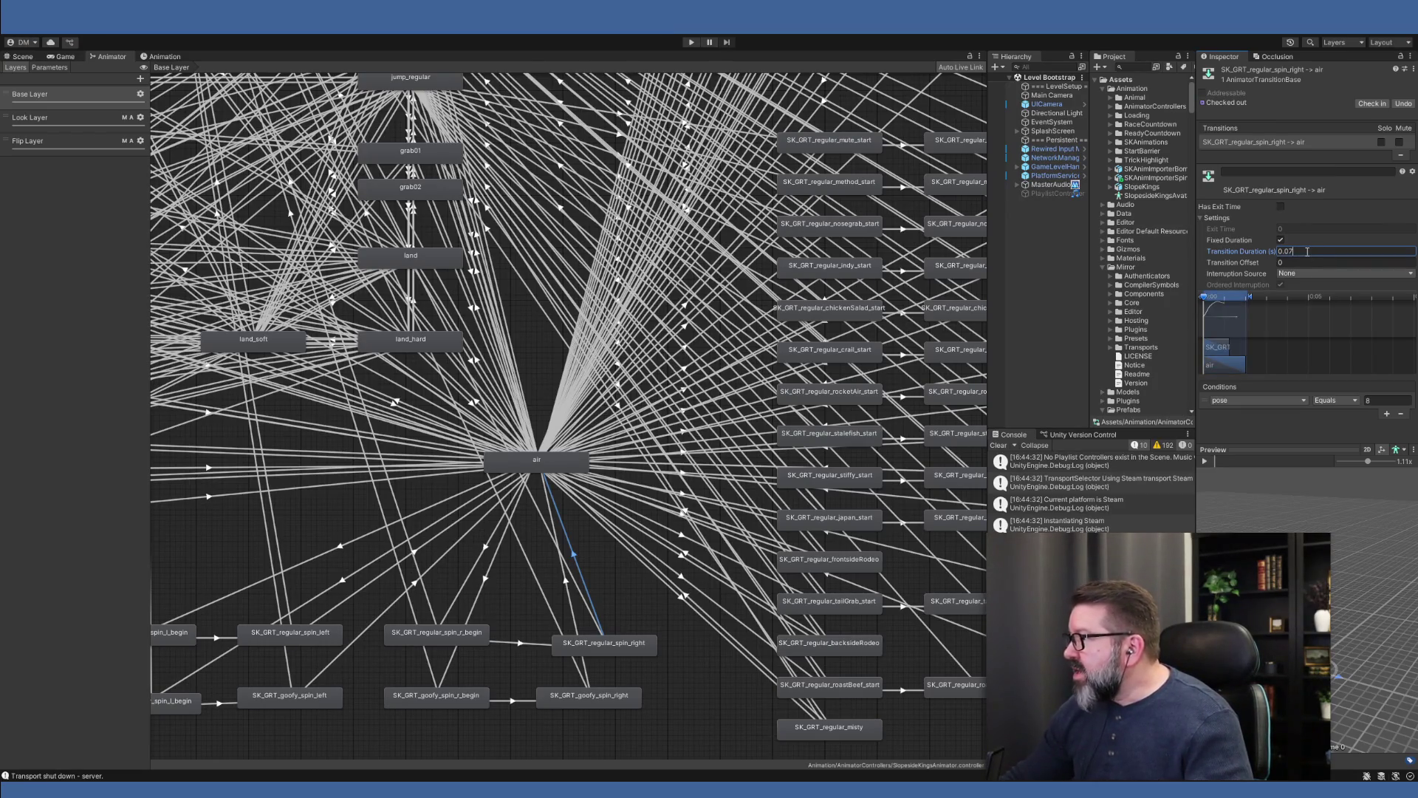
mouse_move(1205, 297)
left_mouse_down()
mouse_move(1397, 325)
mouse_move(1161, 297)
left_mouse_up()
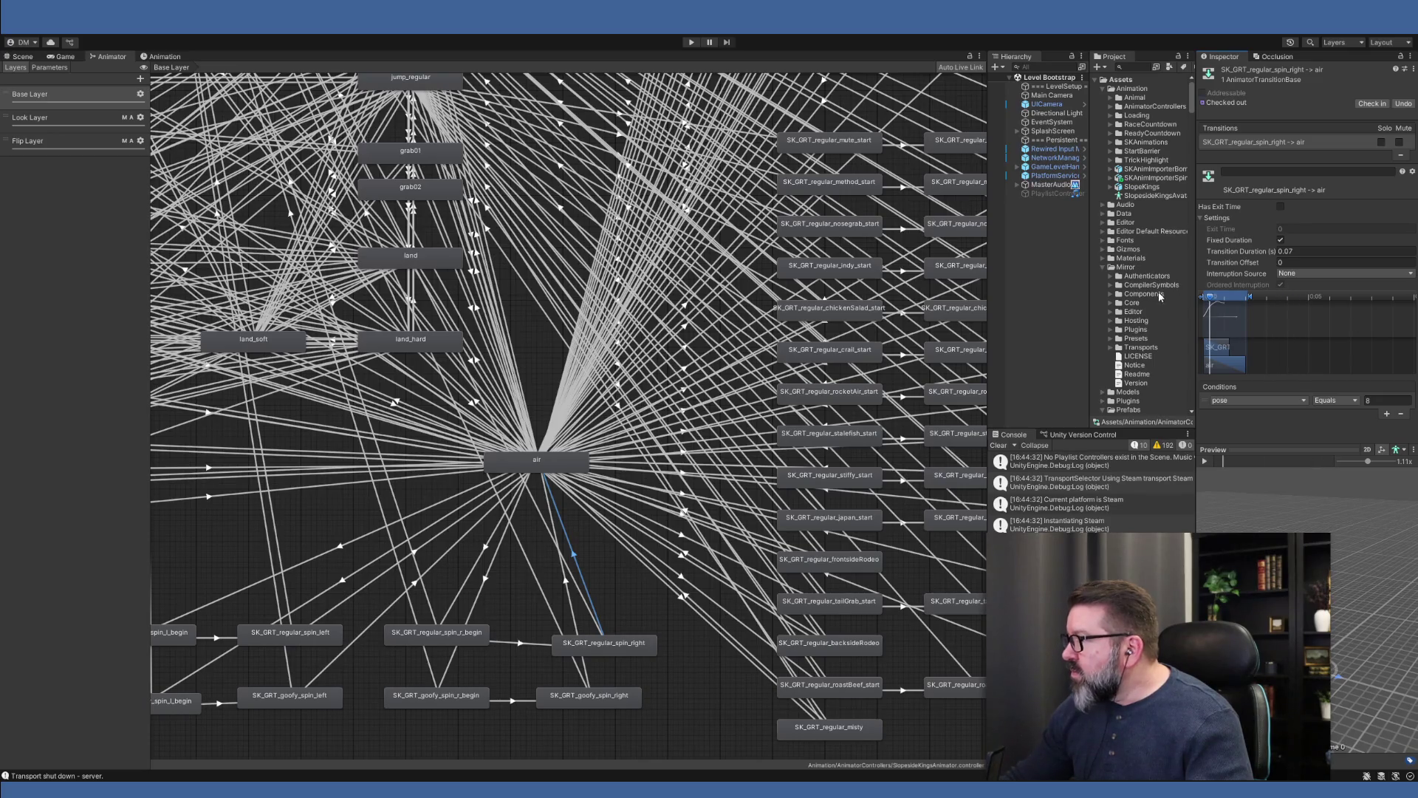
left_click(1317, 250)
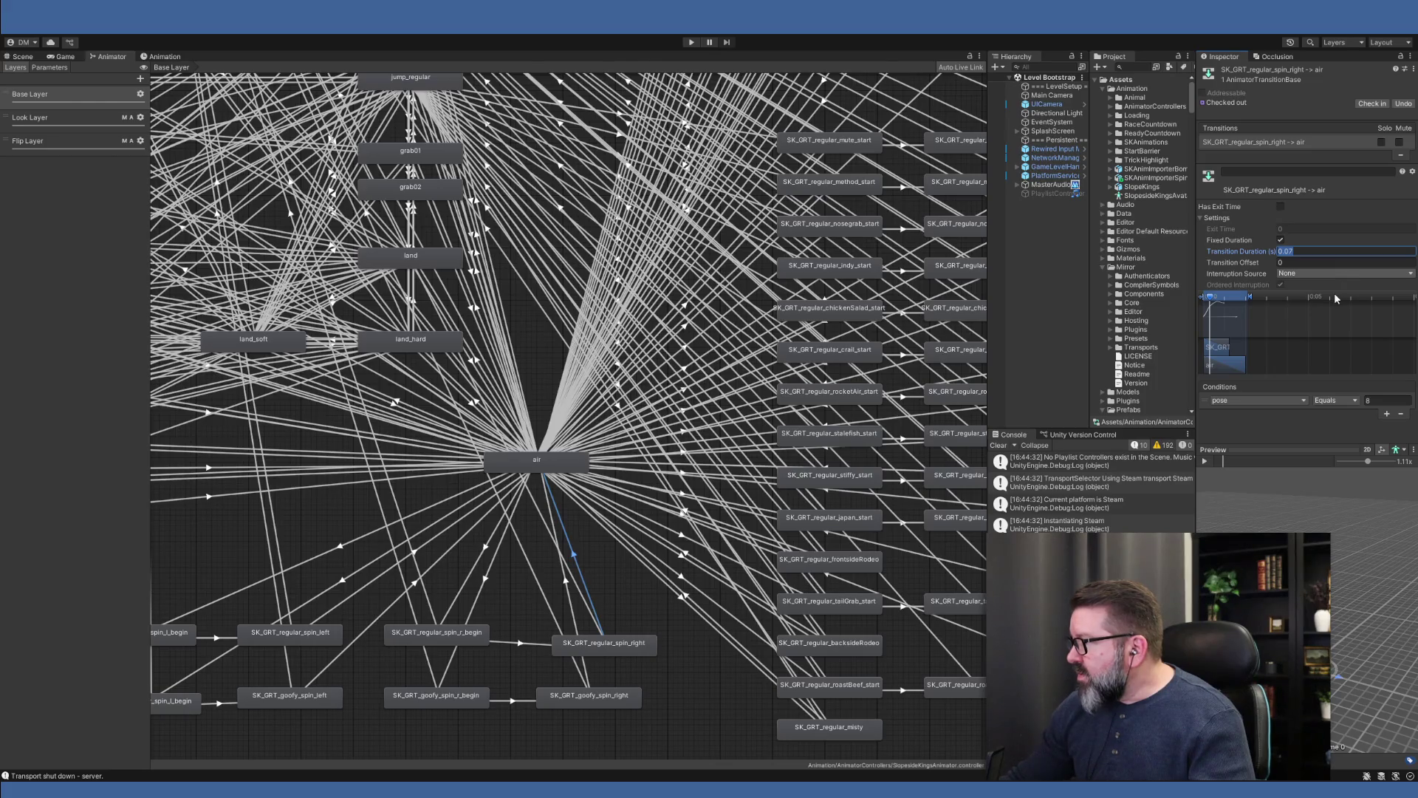
key("Tab")
key("Tab")
key("Down")
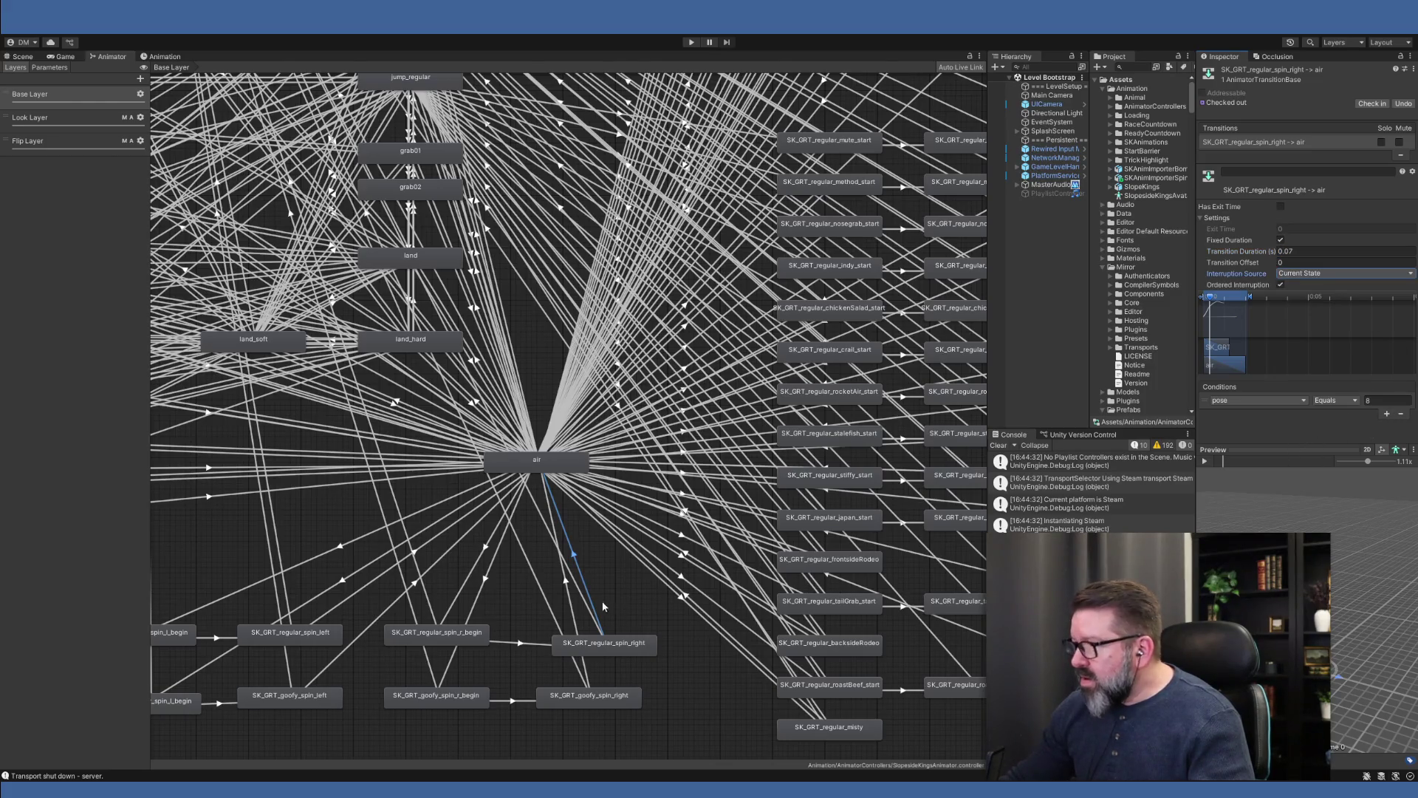
left_click(567, 587)
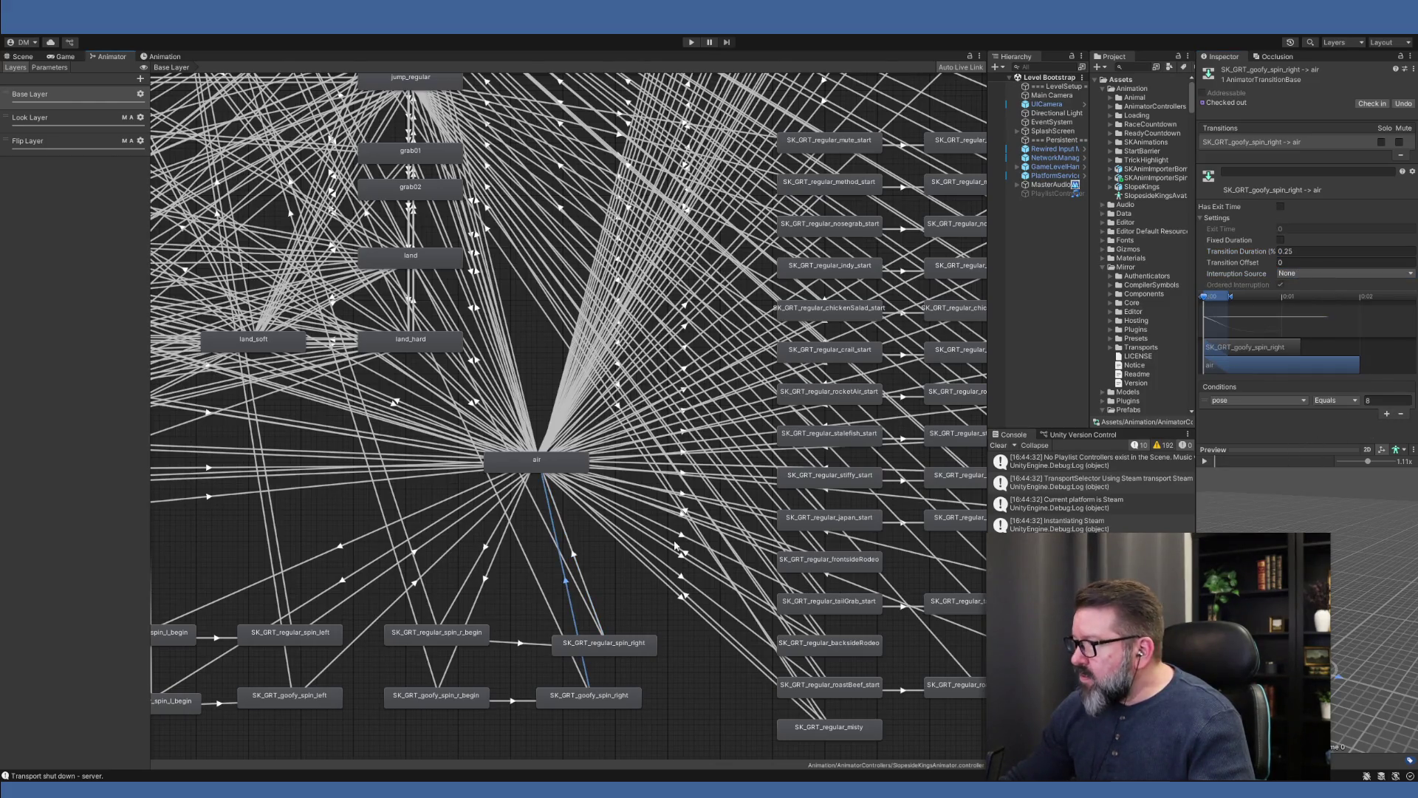
- Give goofy_spin_right→air Current State interruption and a fixed 0.07 s blend, then preview it
left_click(1306, 251)
key("Tab")
key("Tab")
key("Down")
left_click(1280, 240)
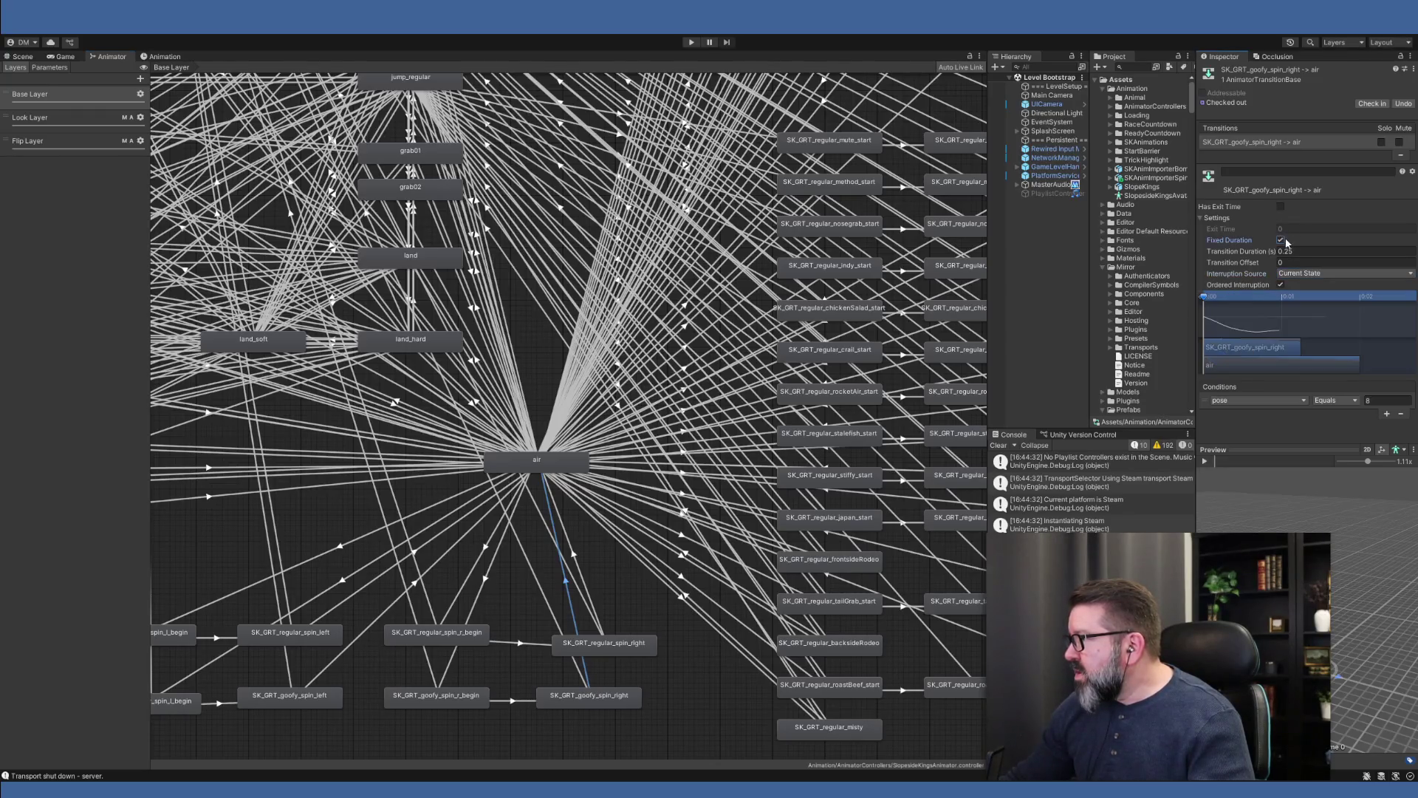
left_click(1305, 249)
type("0.07")
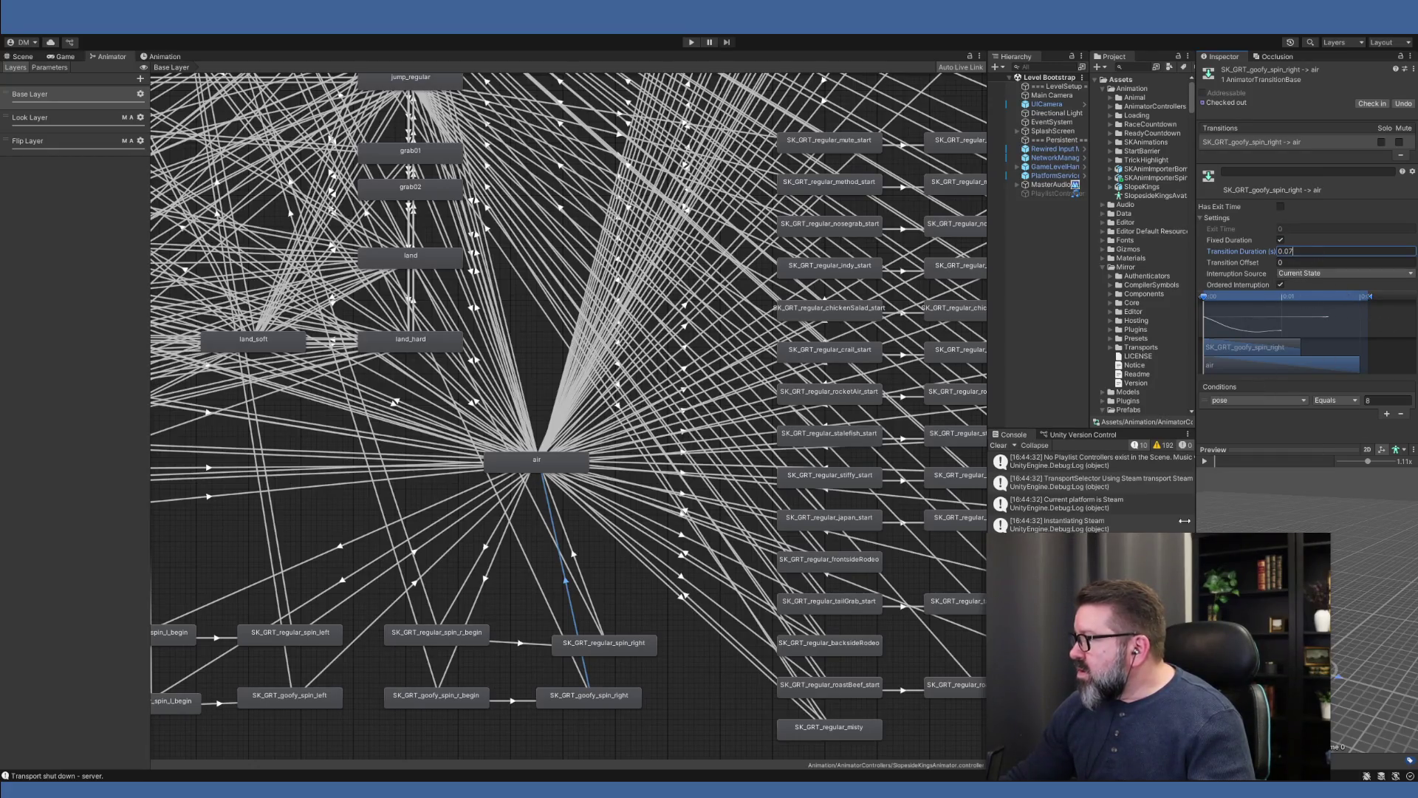
mouse_move(1204, 299)
left_mouse_down()
mouse_move(1371, 299)
mouse_move(1411, 320)
mouse_move(1214, 316)
left_mouse_up()
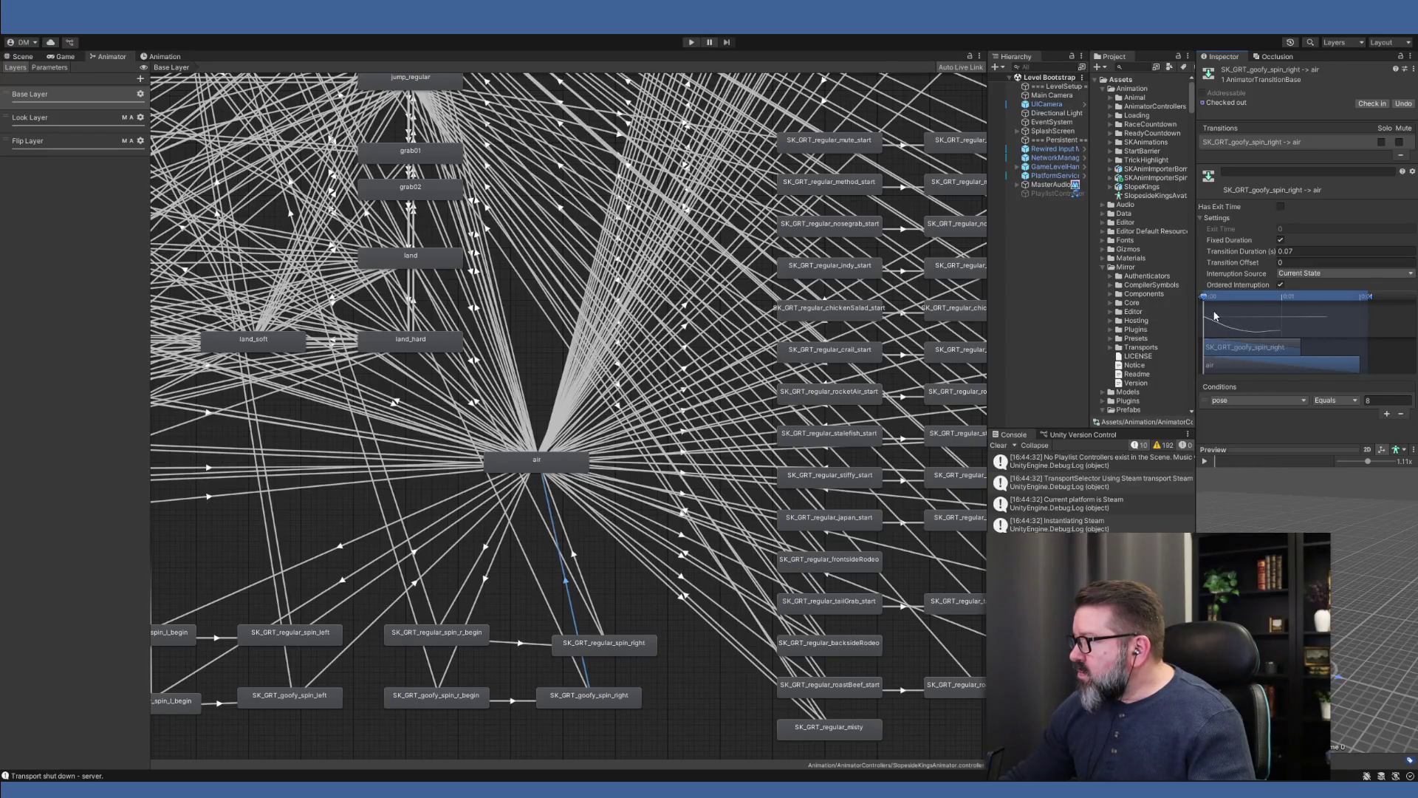
left_click(1206, 461)
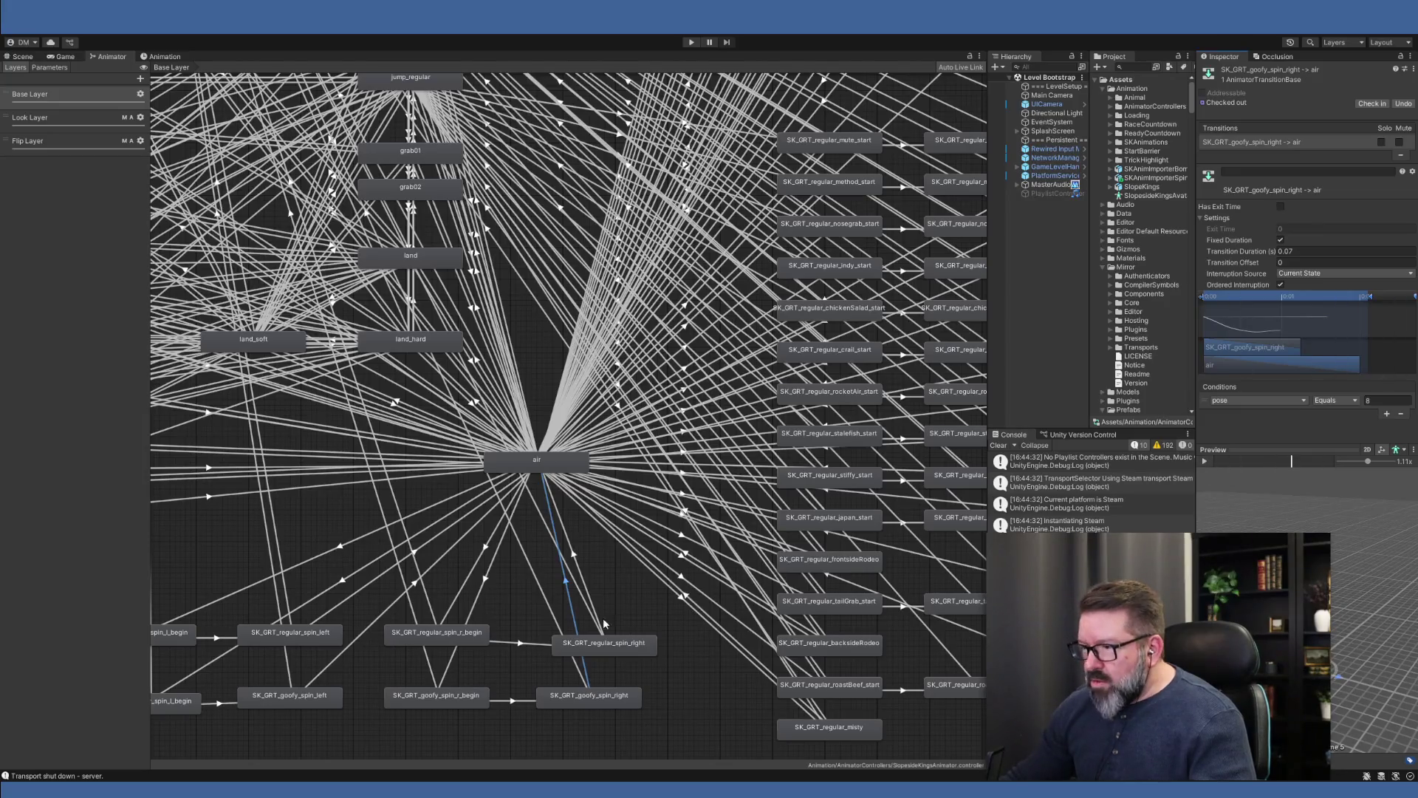
- Compare the spin_right→air transitions, then bring up regular_spin_left→air
left_click(590, 597)
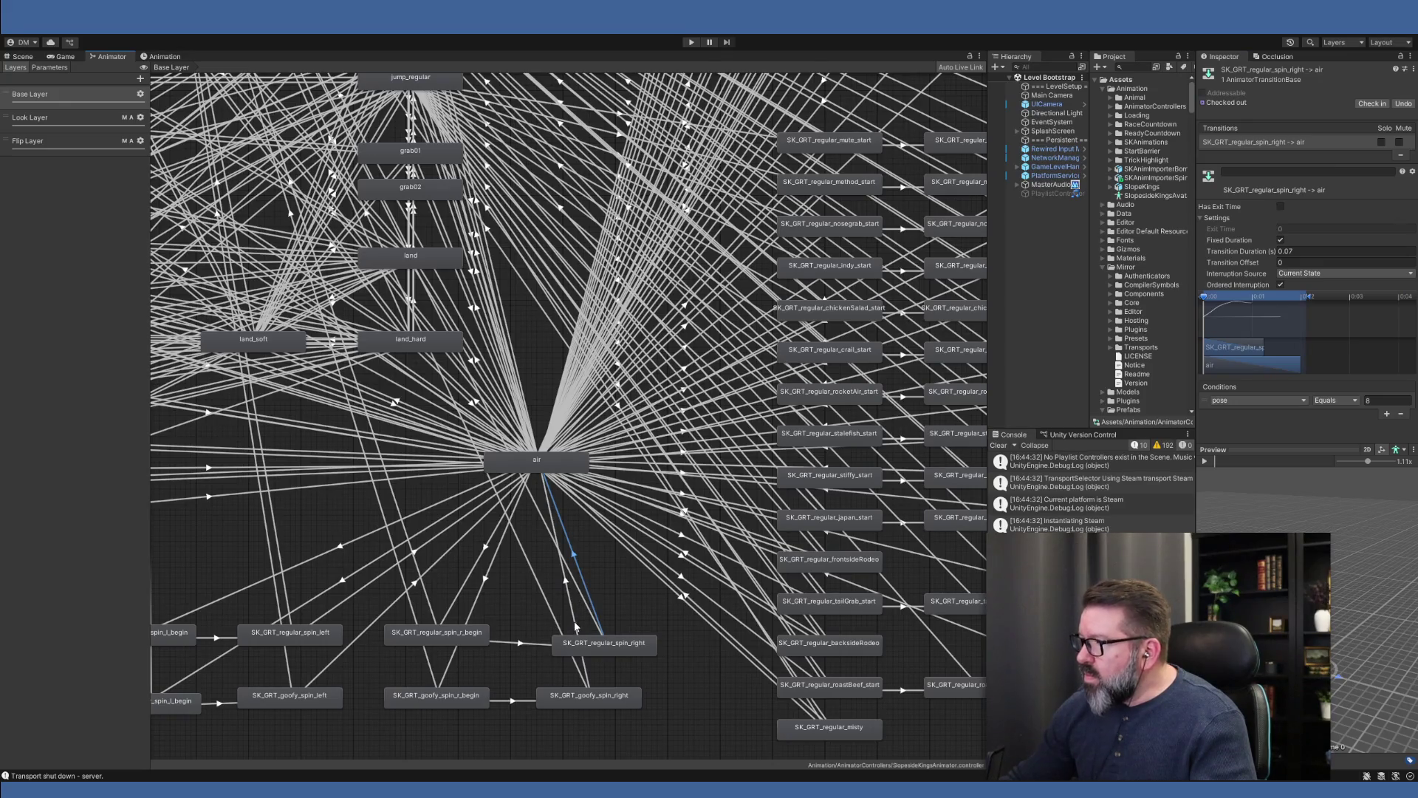
left_click(575, 626)
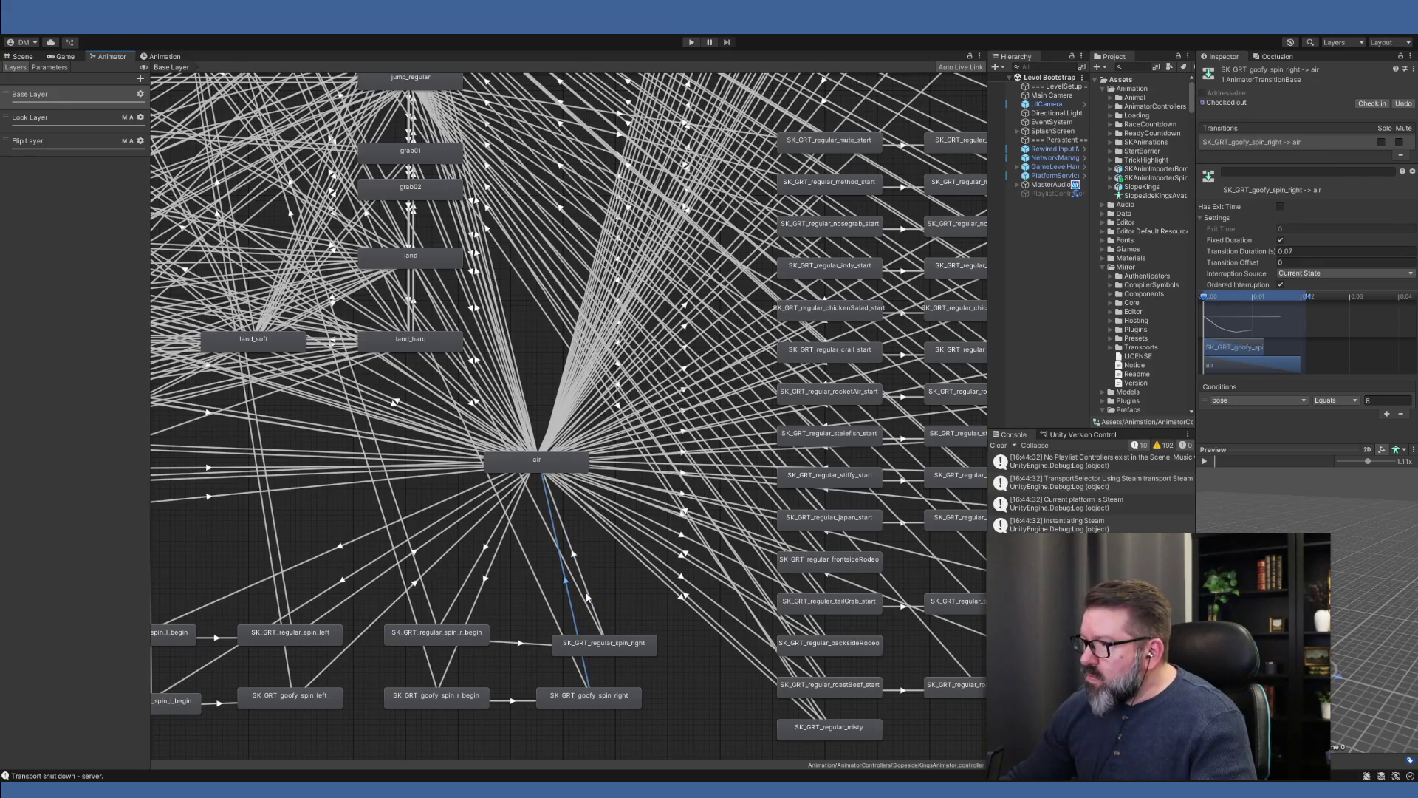
left_click(589, 596)
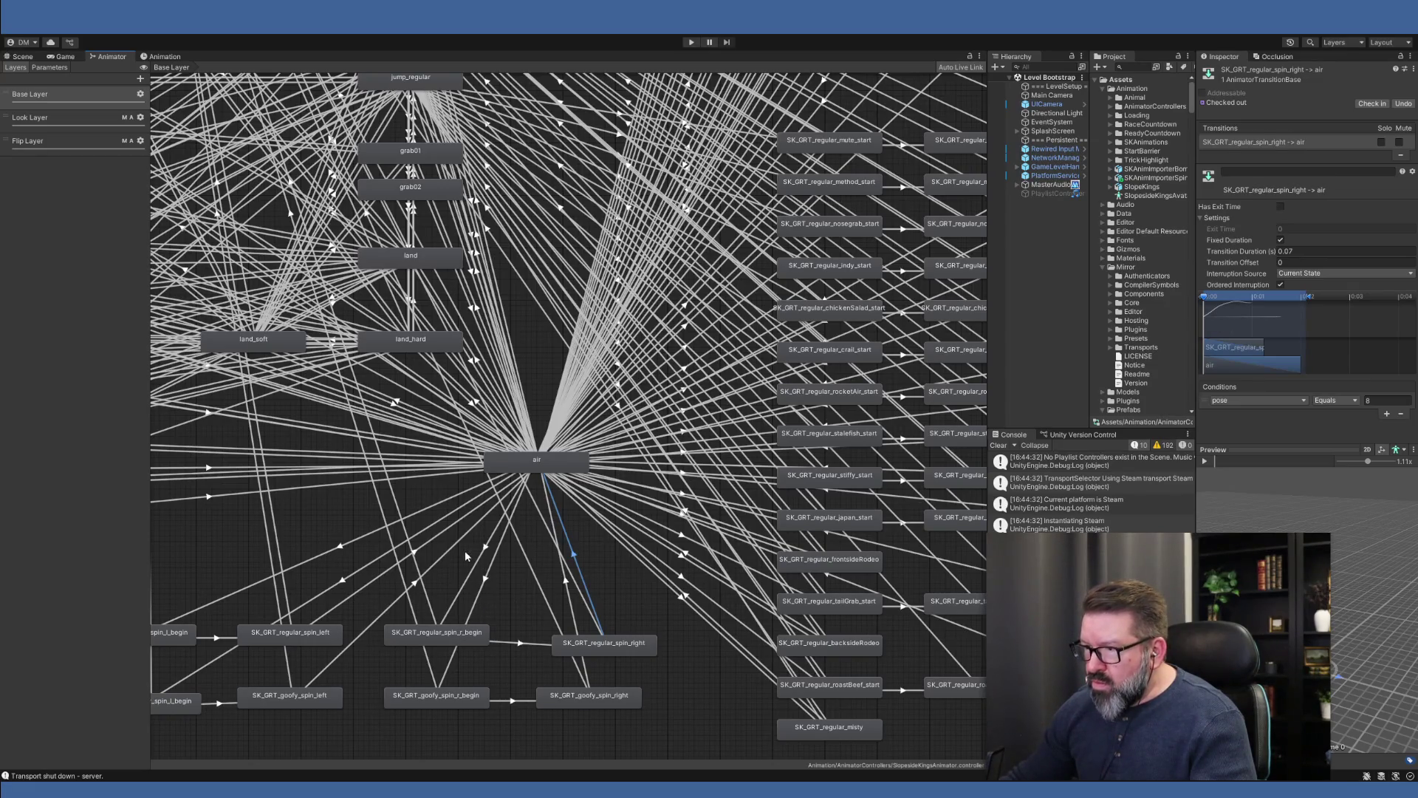
left_click(353, 594)
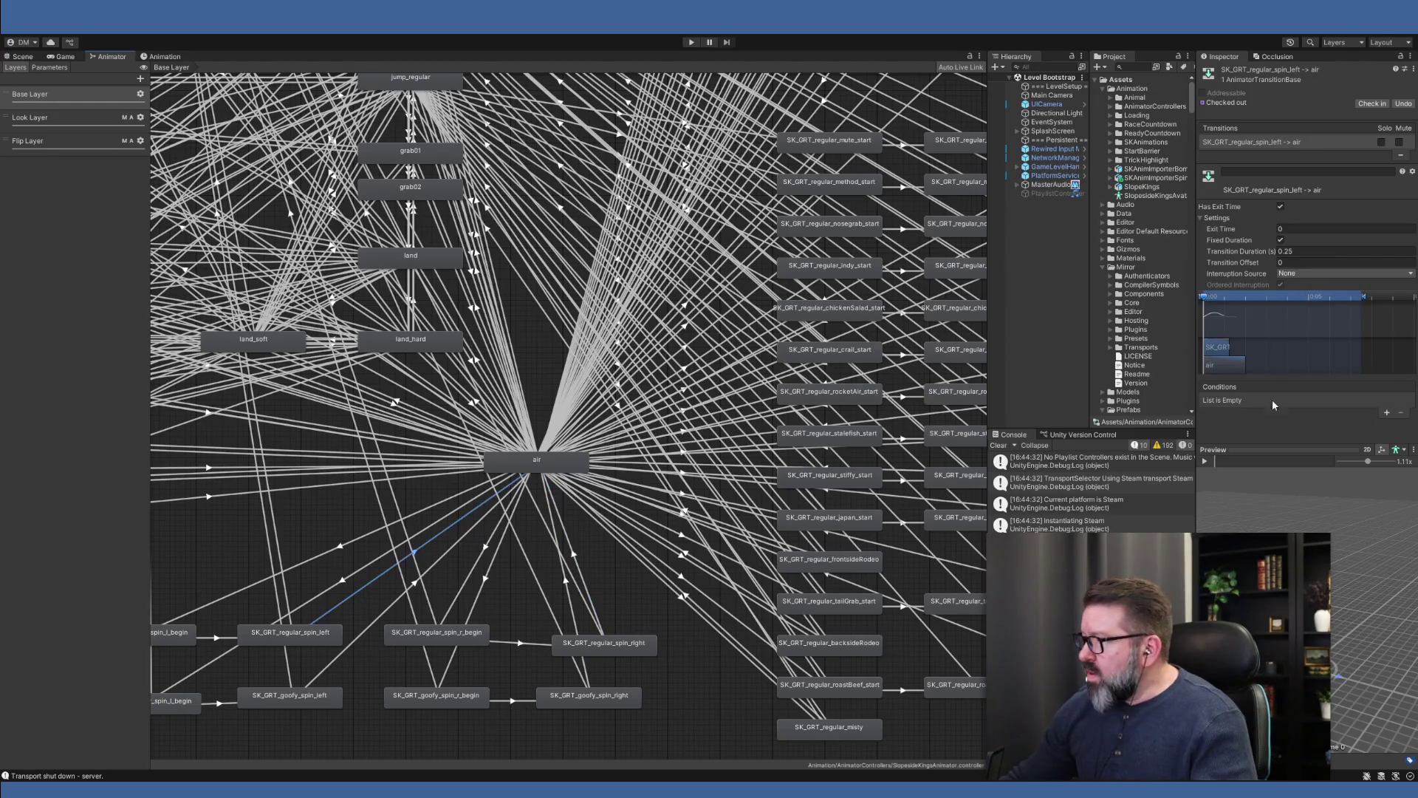
- Give regular_spin_left→air no exit time, 0.07 s duration, Current State interruption and a pose condition
left_click(1281, 207)
left_click(1282, 241)
left_click(1281, 241)
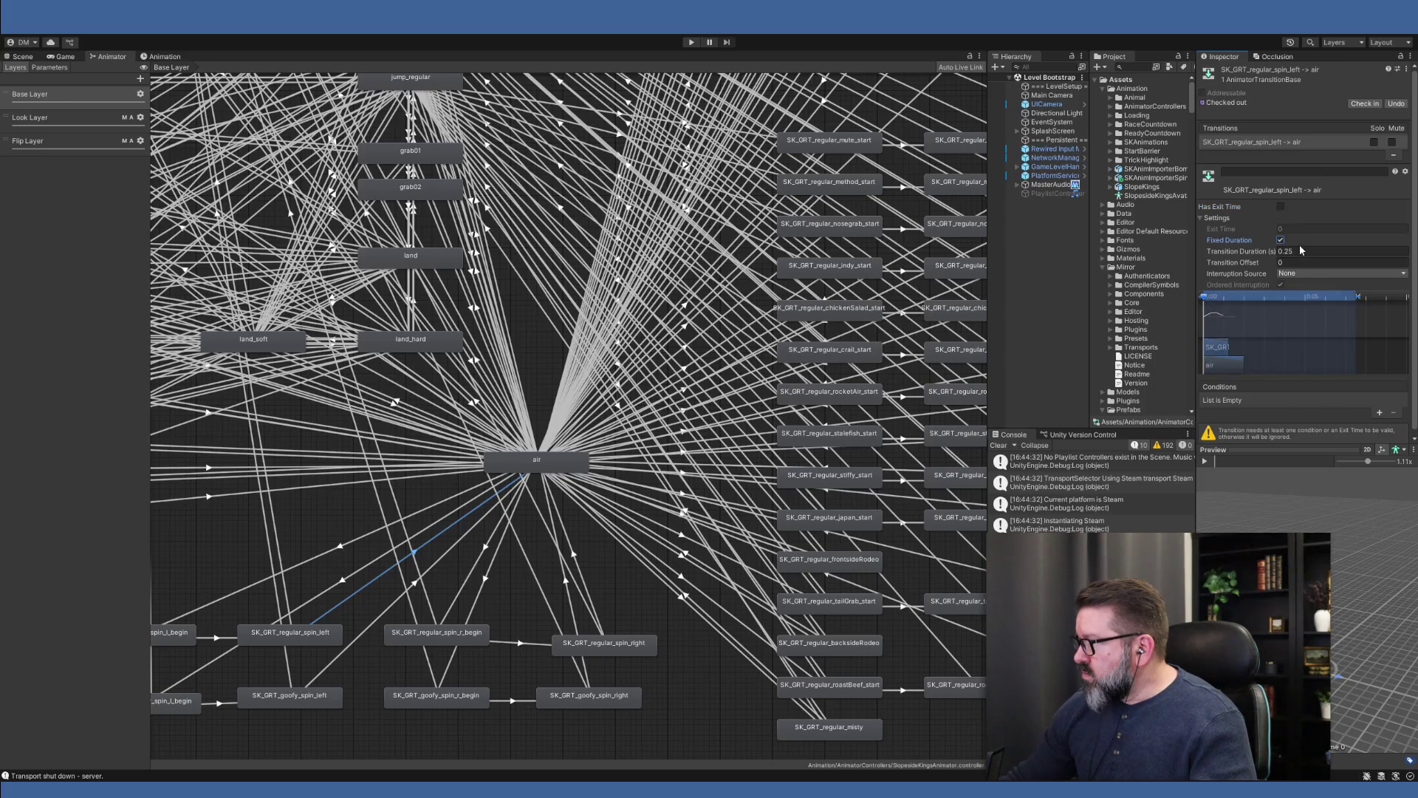
left_click(1303, 250)
type("0.07")
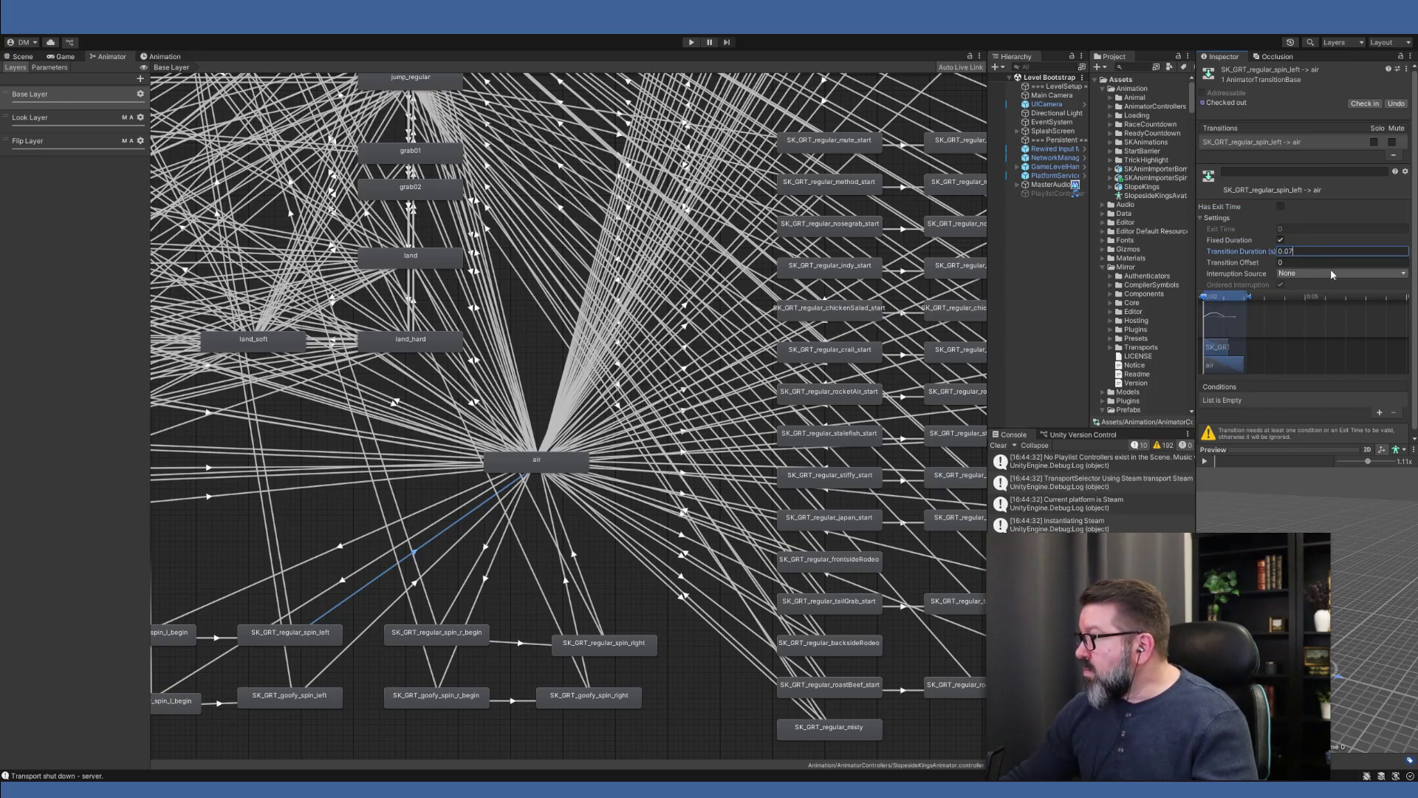
left_click(1334, 273)
left_click(1336, 301)
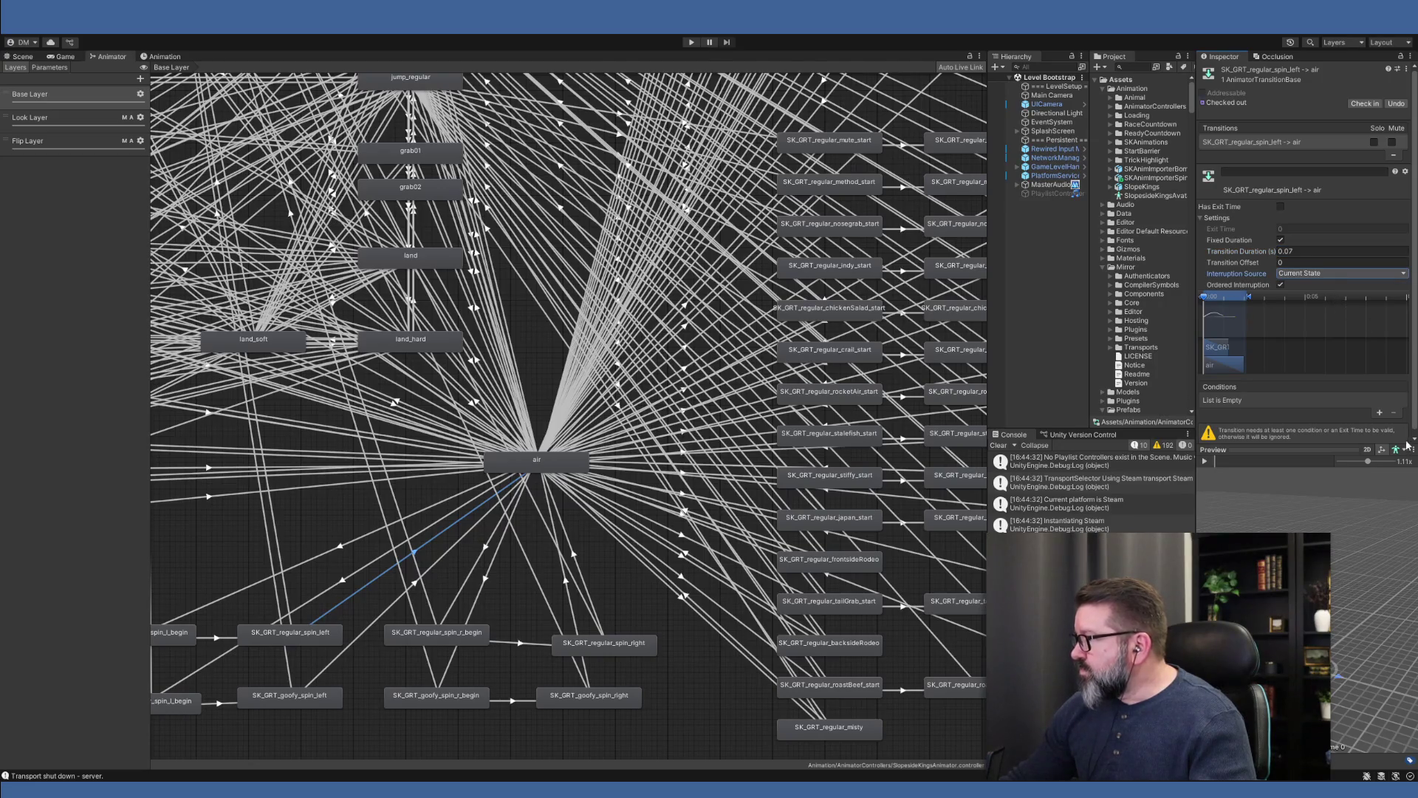
left_click(1379, 413)
left_click(1383, 399)
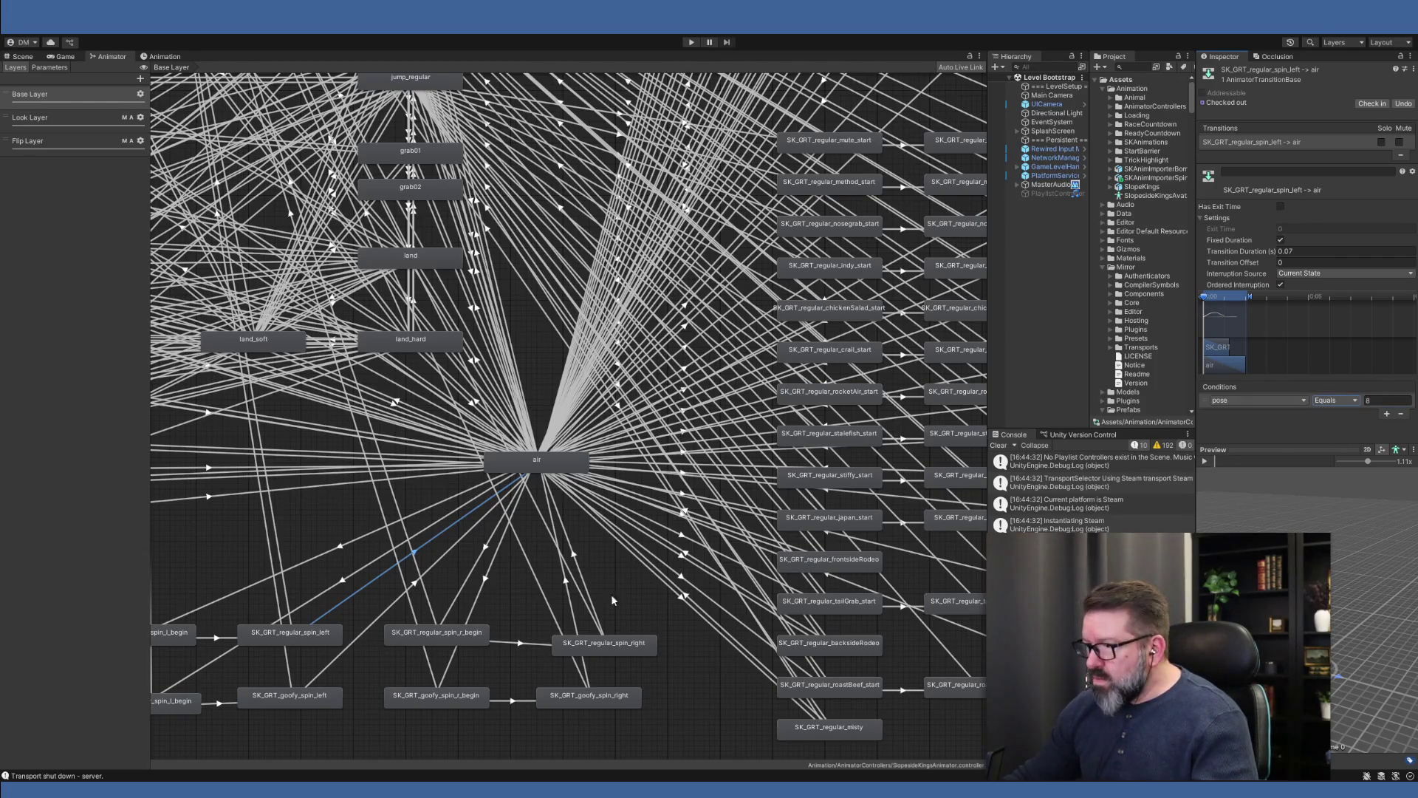
left_click(397, 602)
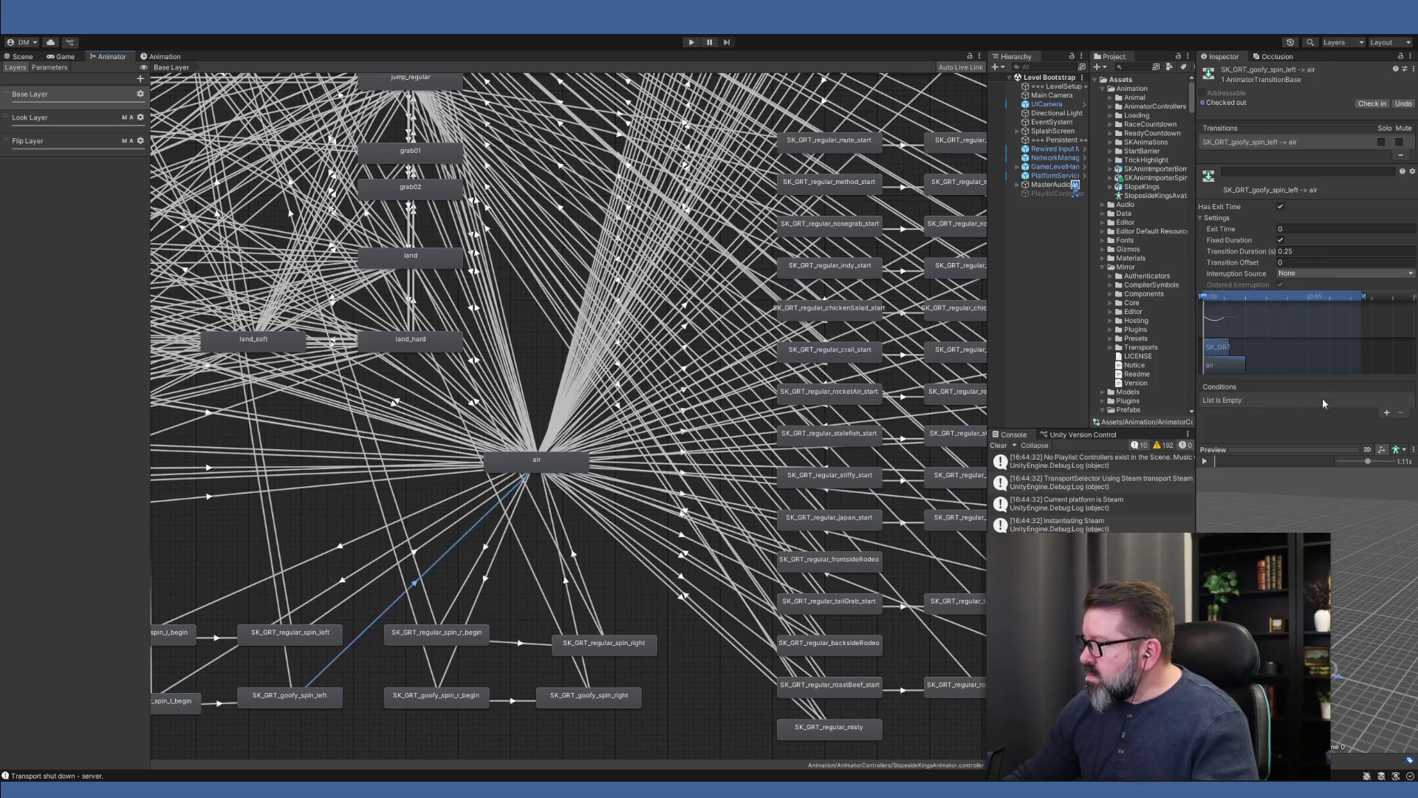
- Give goofy_spin_left→air no exit time, 0.07 s duration, Current State interruption and pose Equals 8
left_click(1281, 206)
left_click(1301, 252)
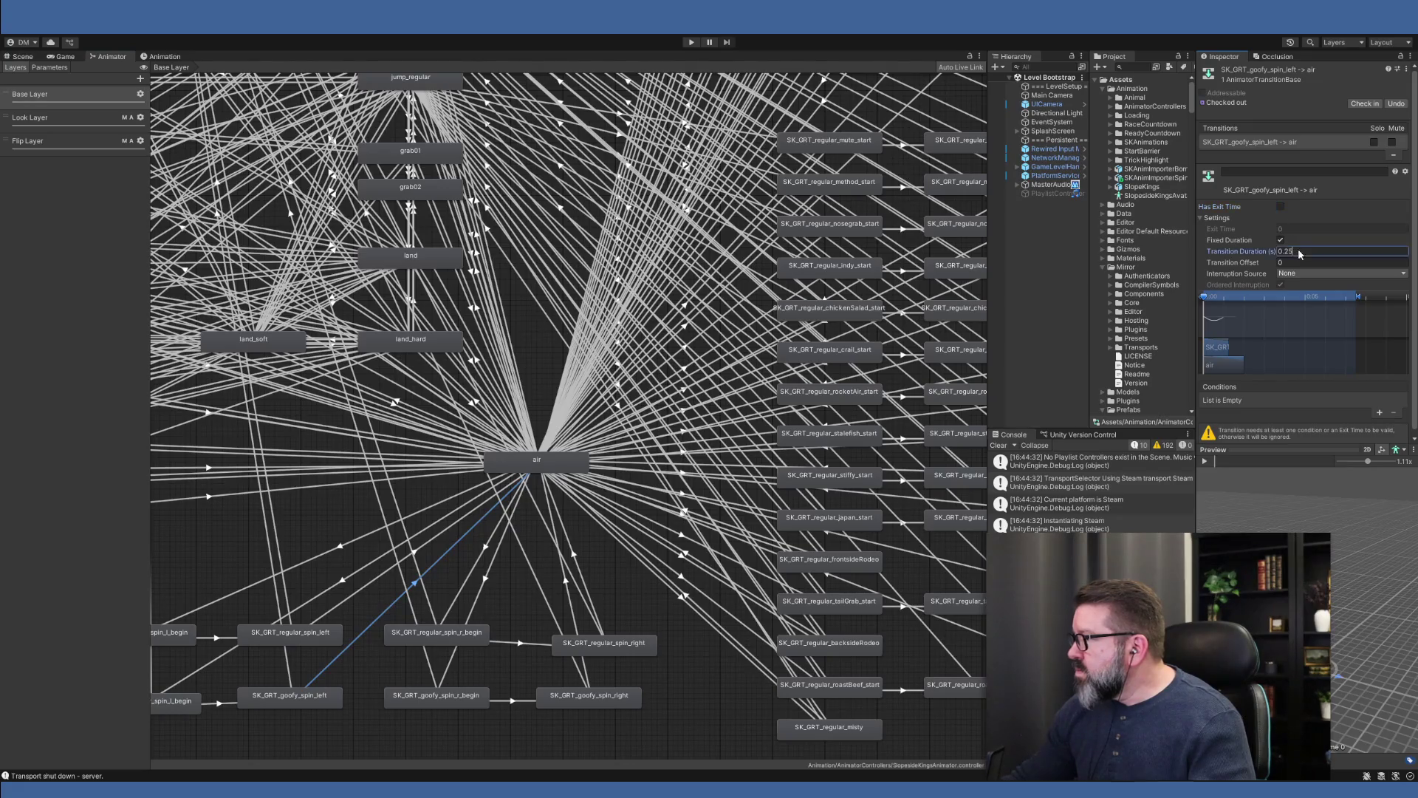
type("0.07")
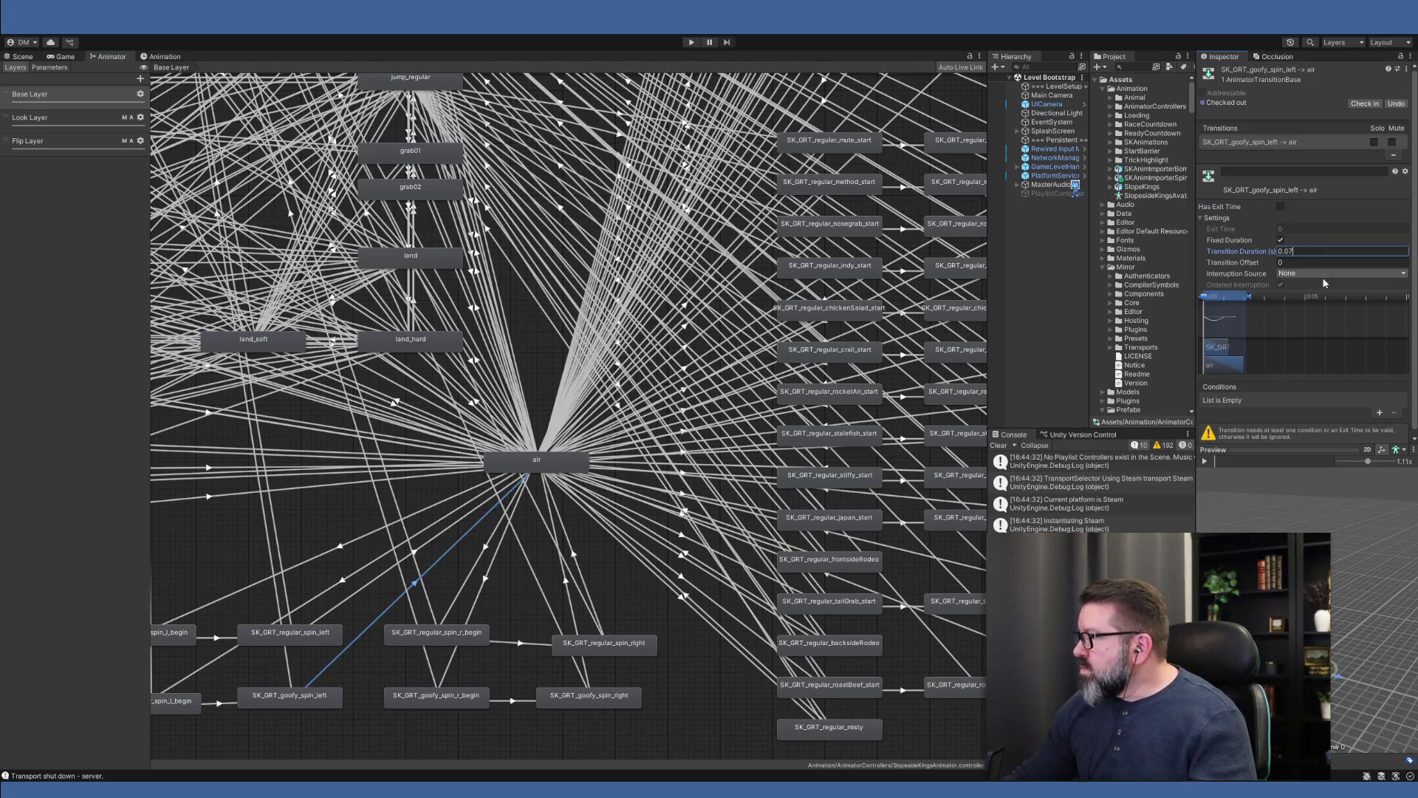
left_click(1325, 274)
left_click(1325, 287)
left_click(1378, 414)
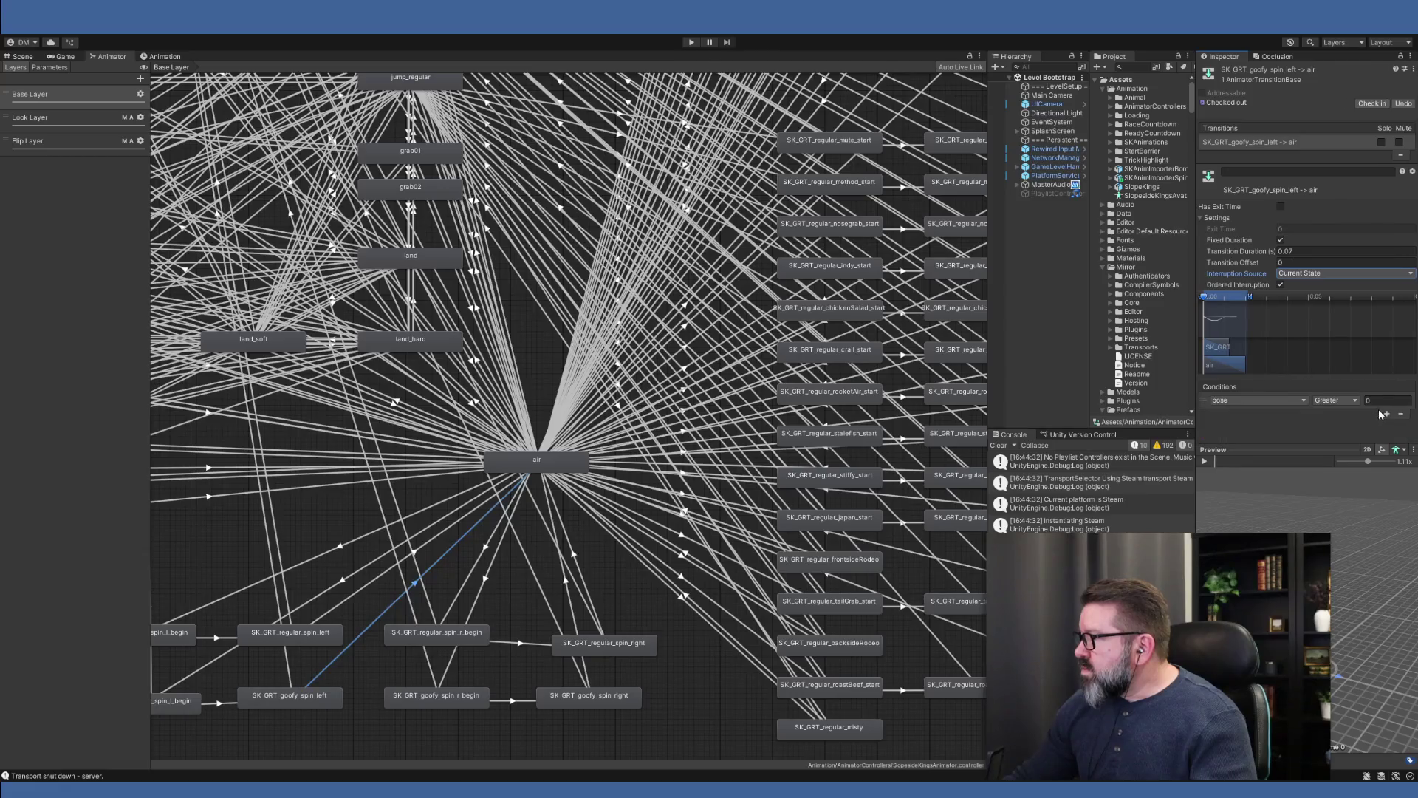
left_click(1378, 400)
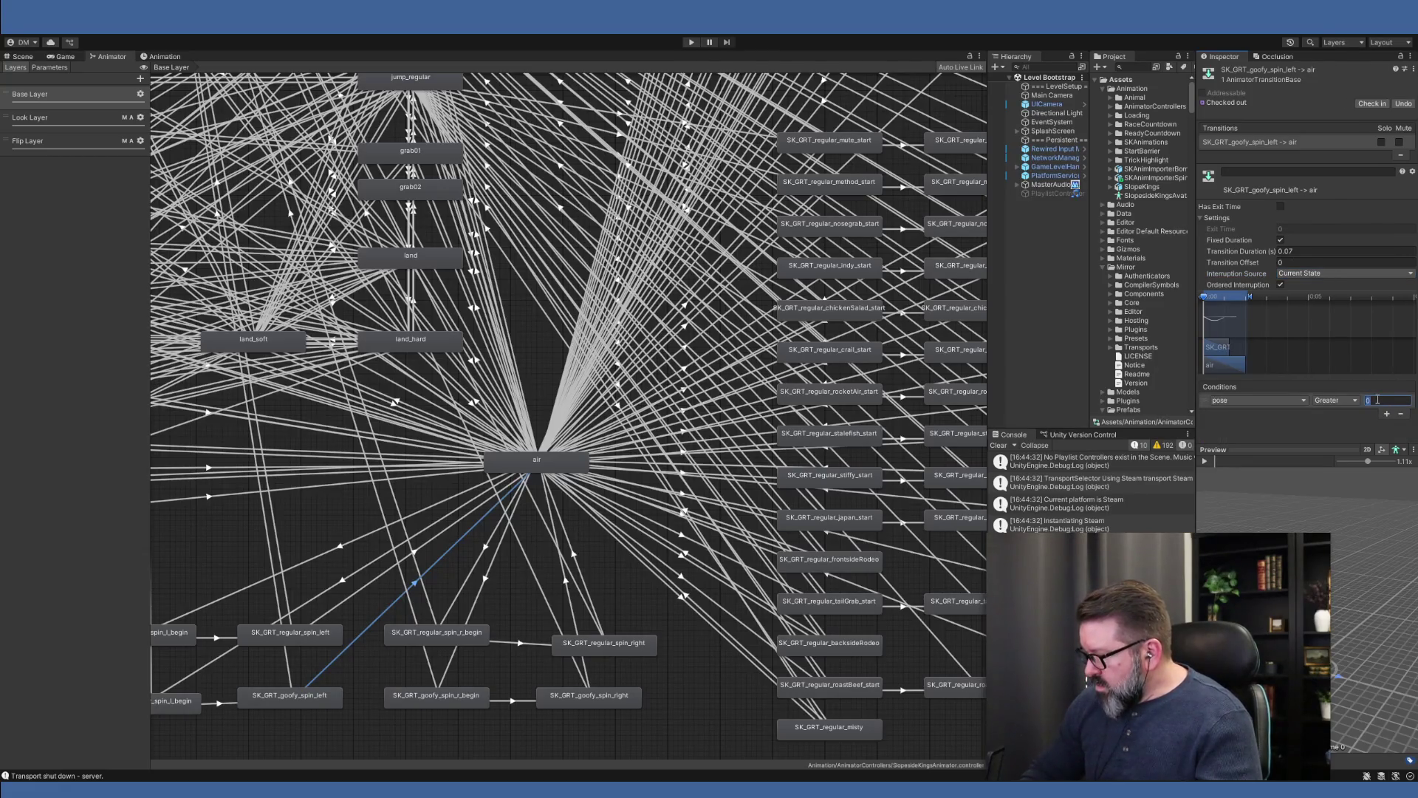
type("8")
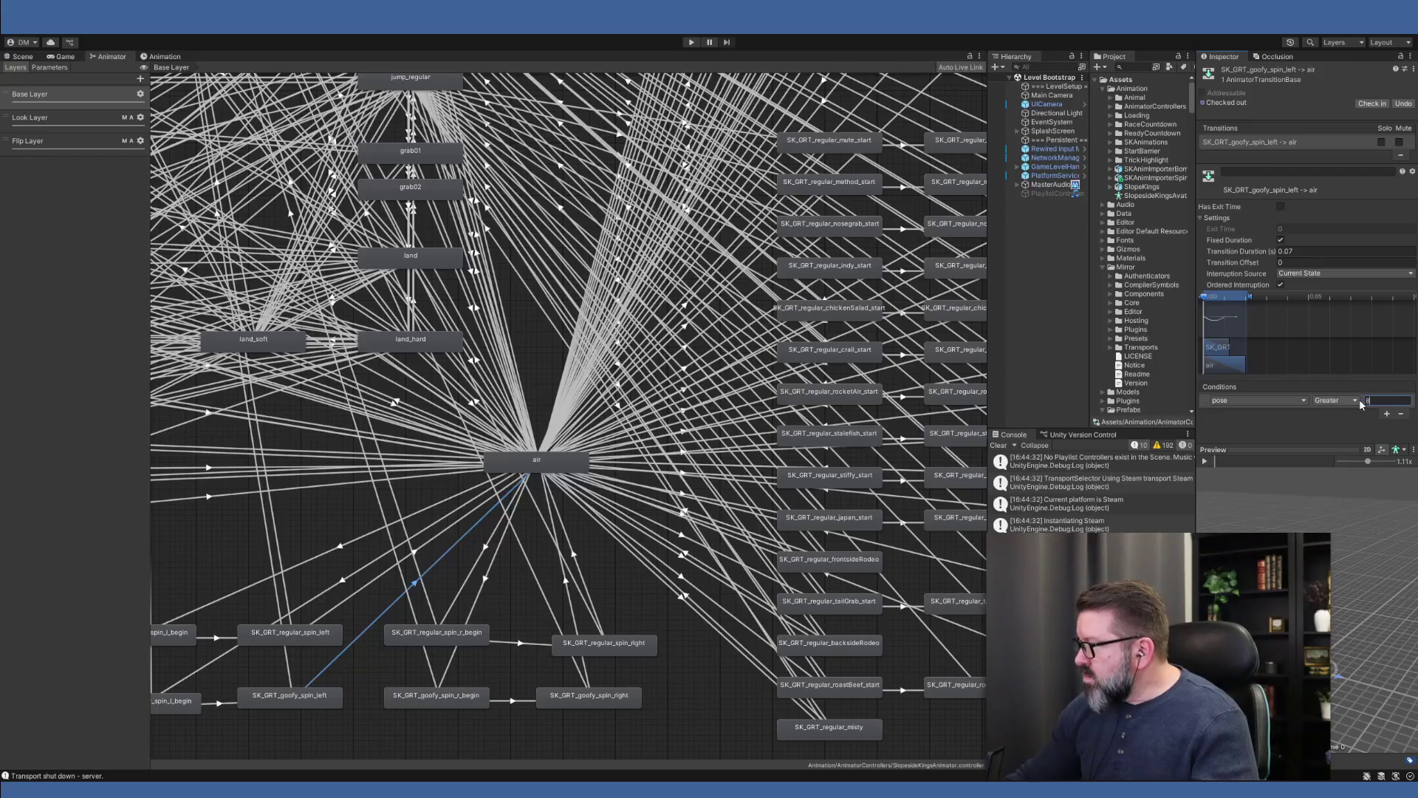
left_click(1335, 399)
left_click(1330, 428)
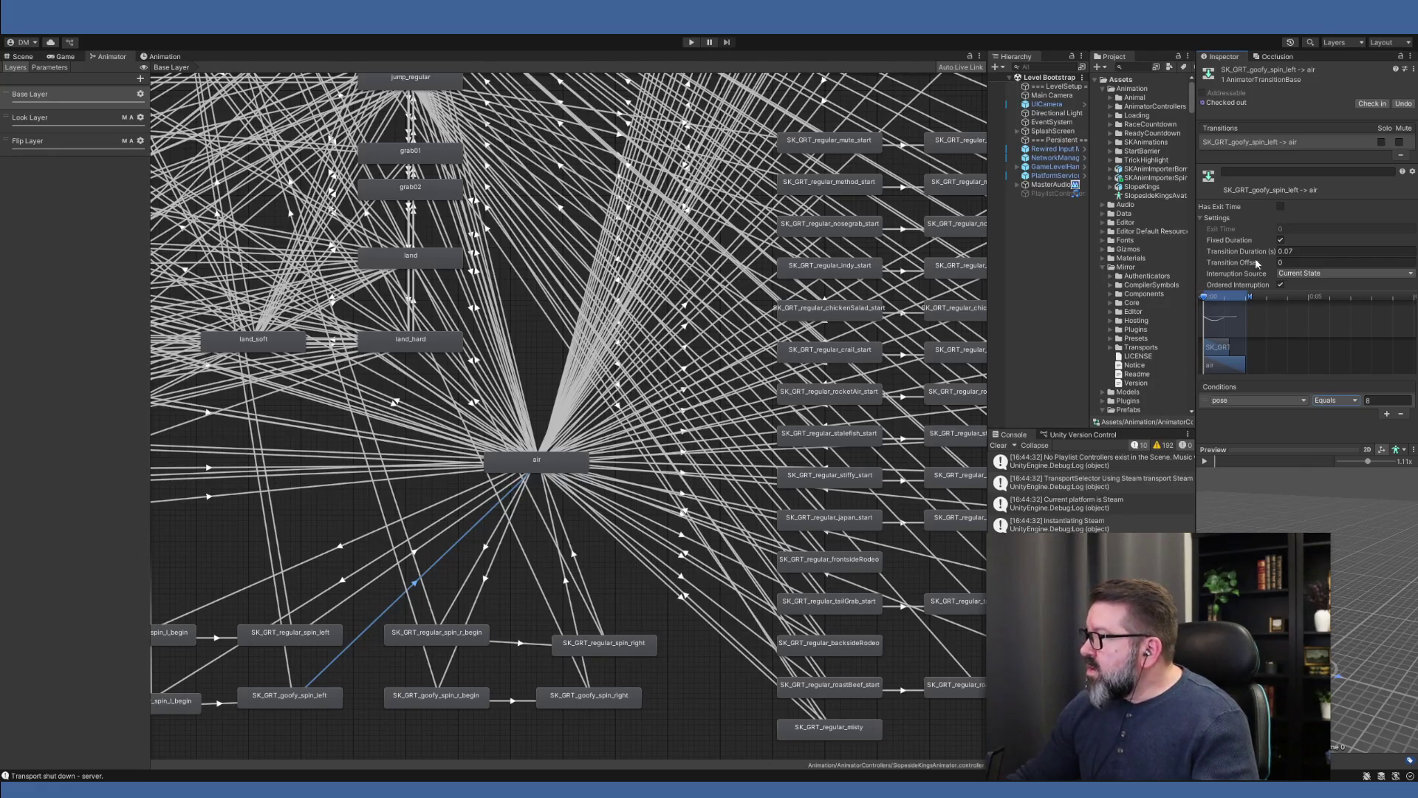
- Recheck the regular_spin_left, goofy_spin_right and regular_spin_right transitions, then show the Scene view
left_click(346, 600)
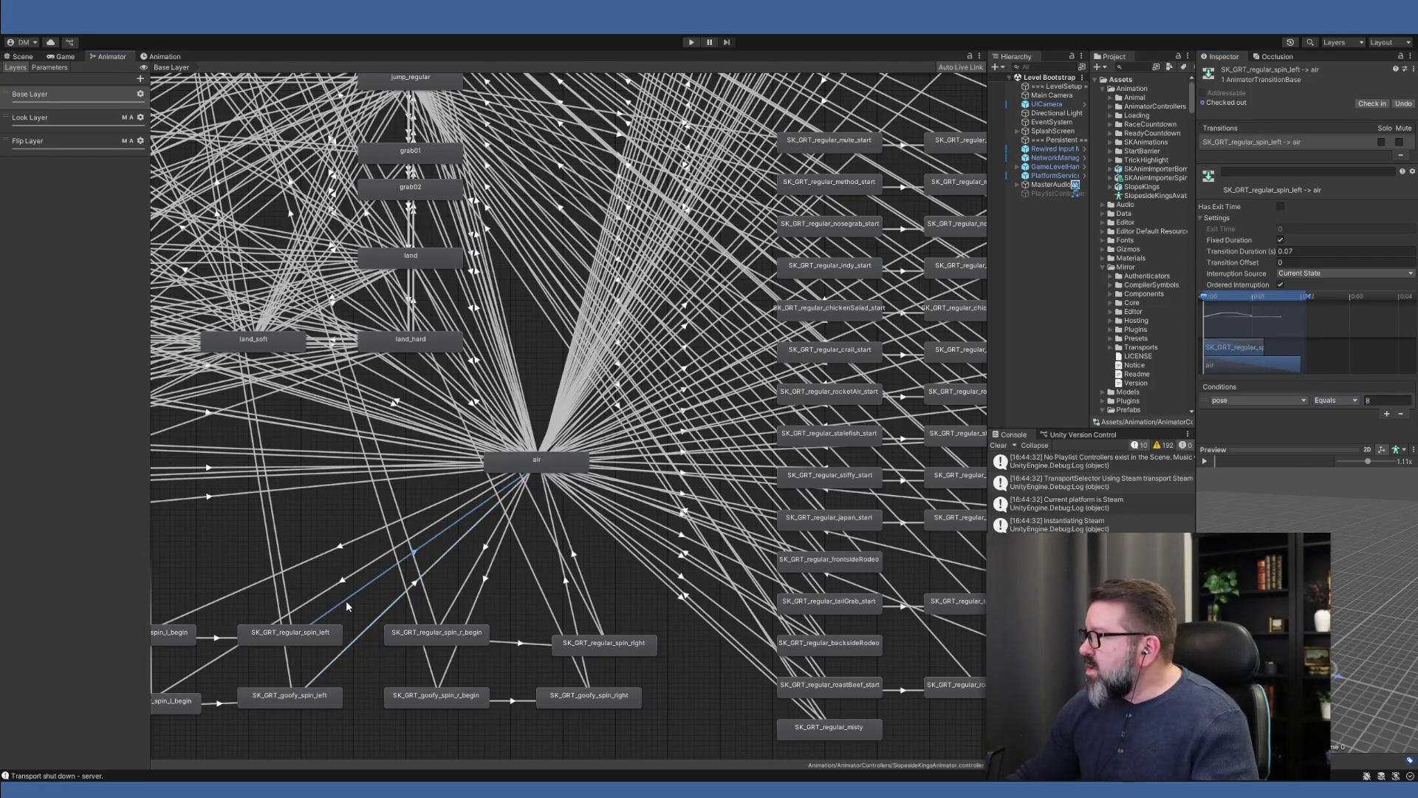
left_click(575, 601)
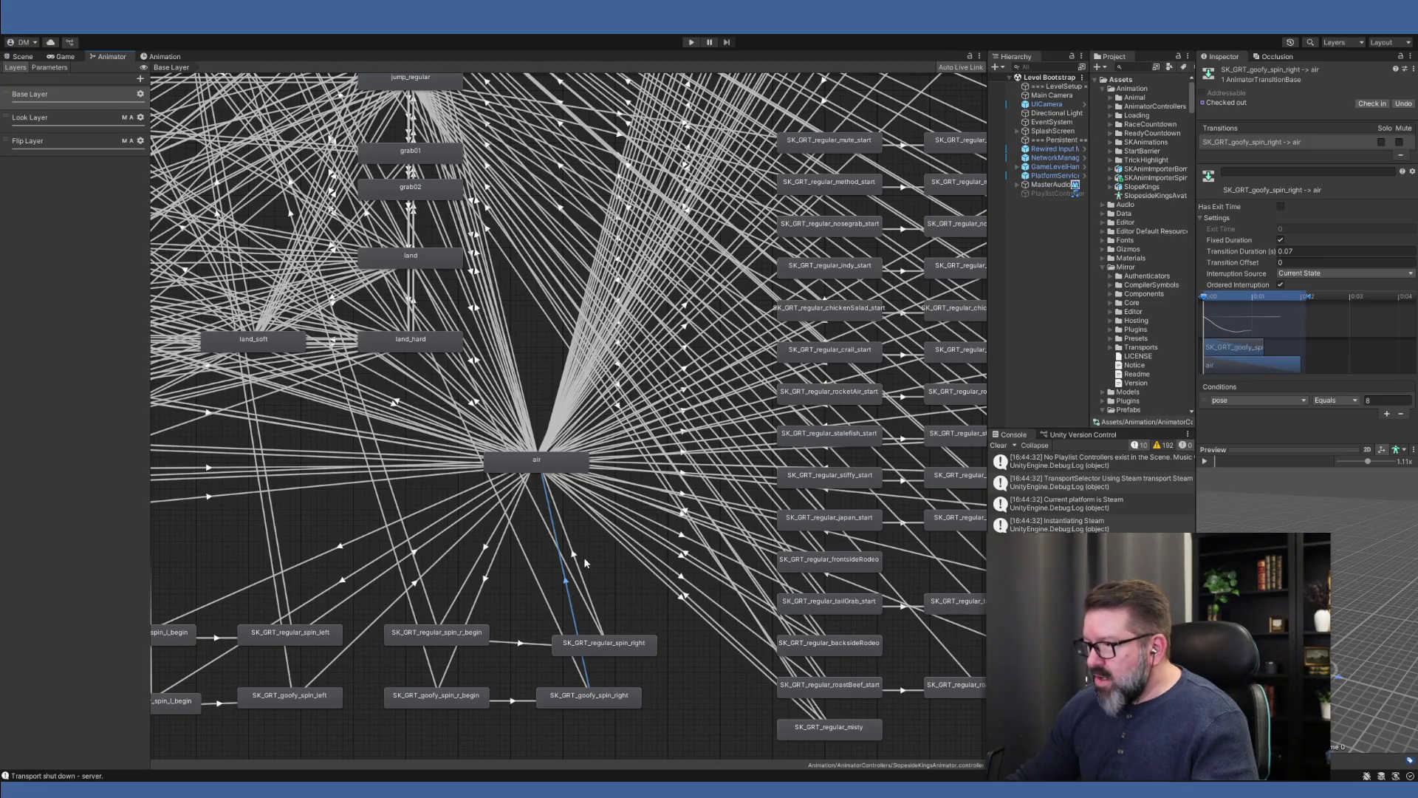
left_click(580, 567)
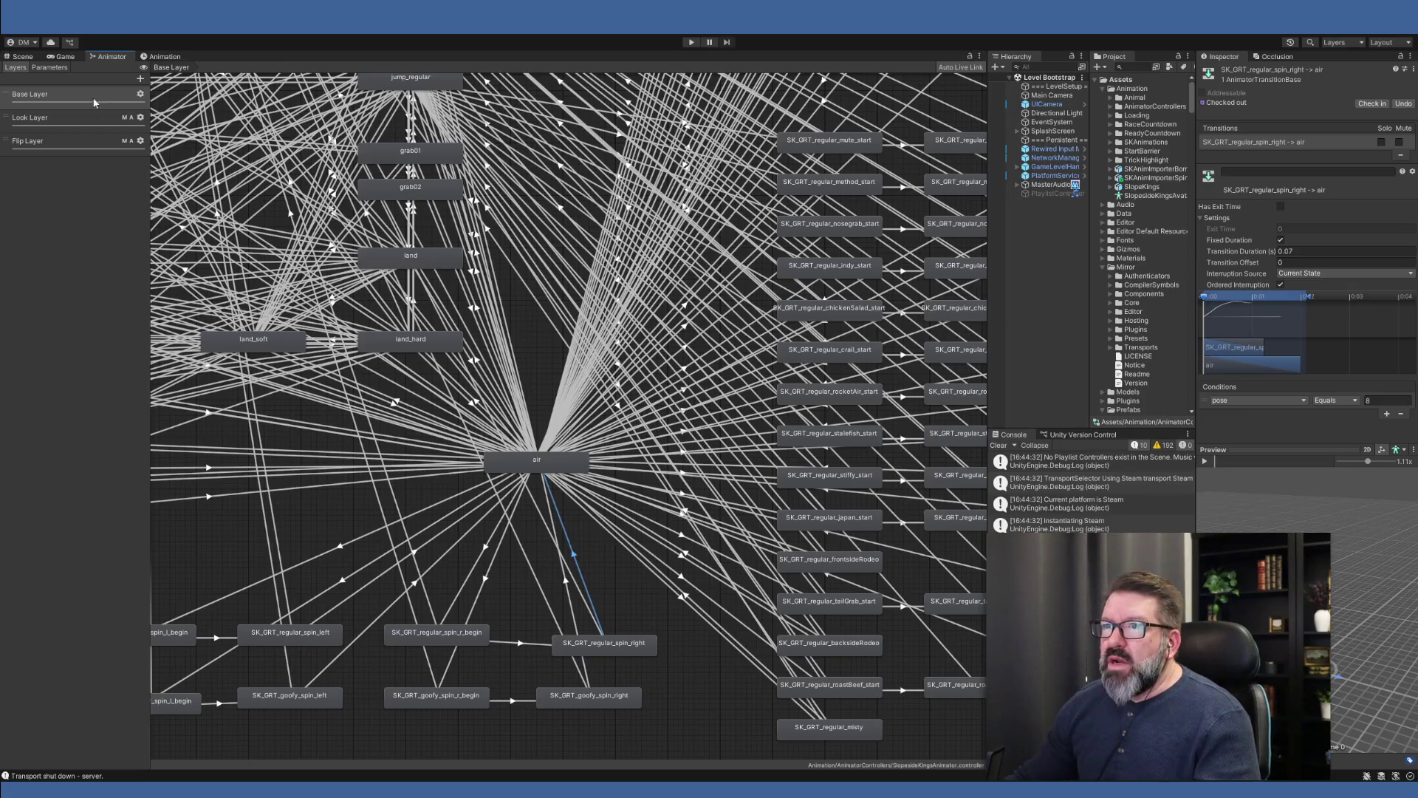
left_click(23, 57)
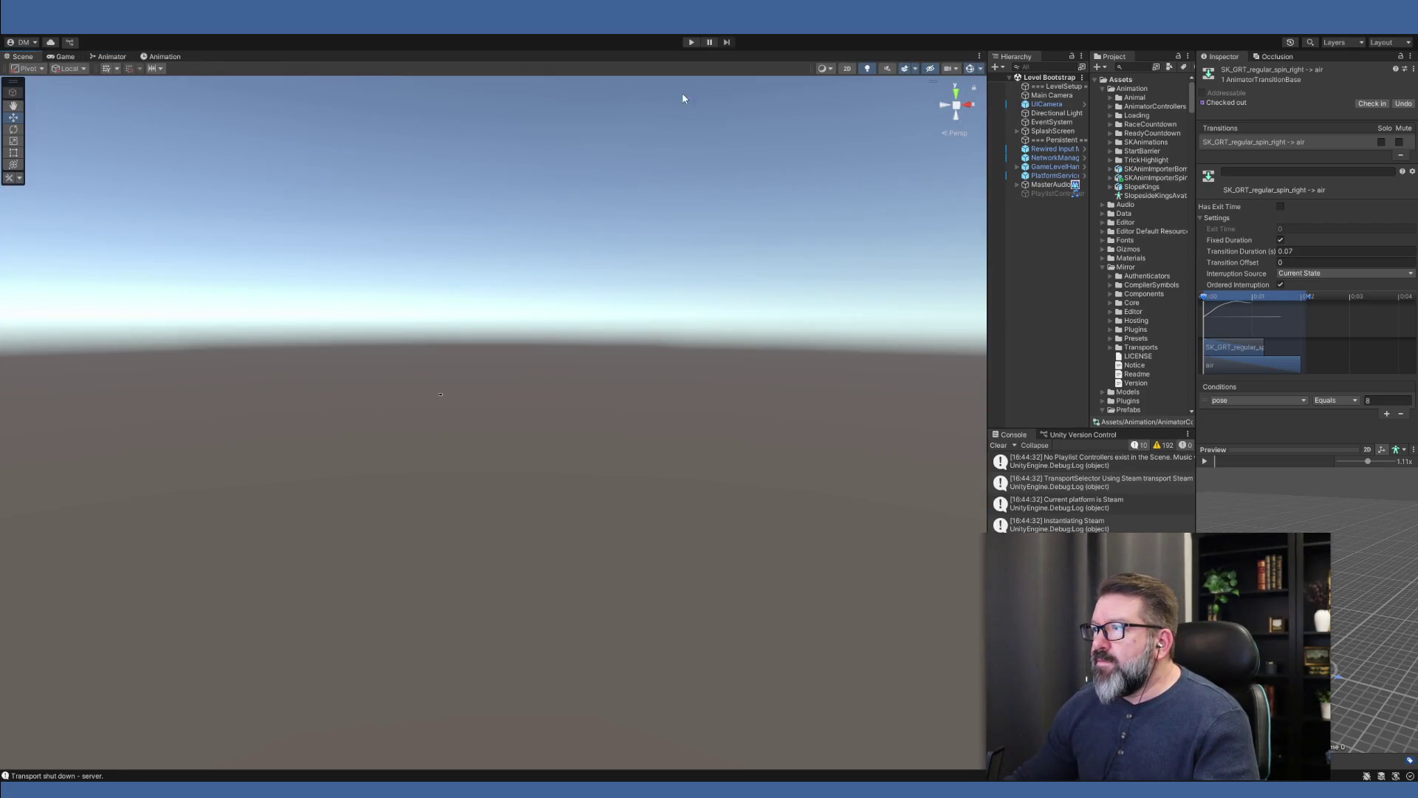
- Switch to the Game view and enter Play mode
left_click(63, 57)
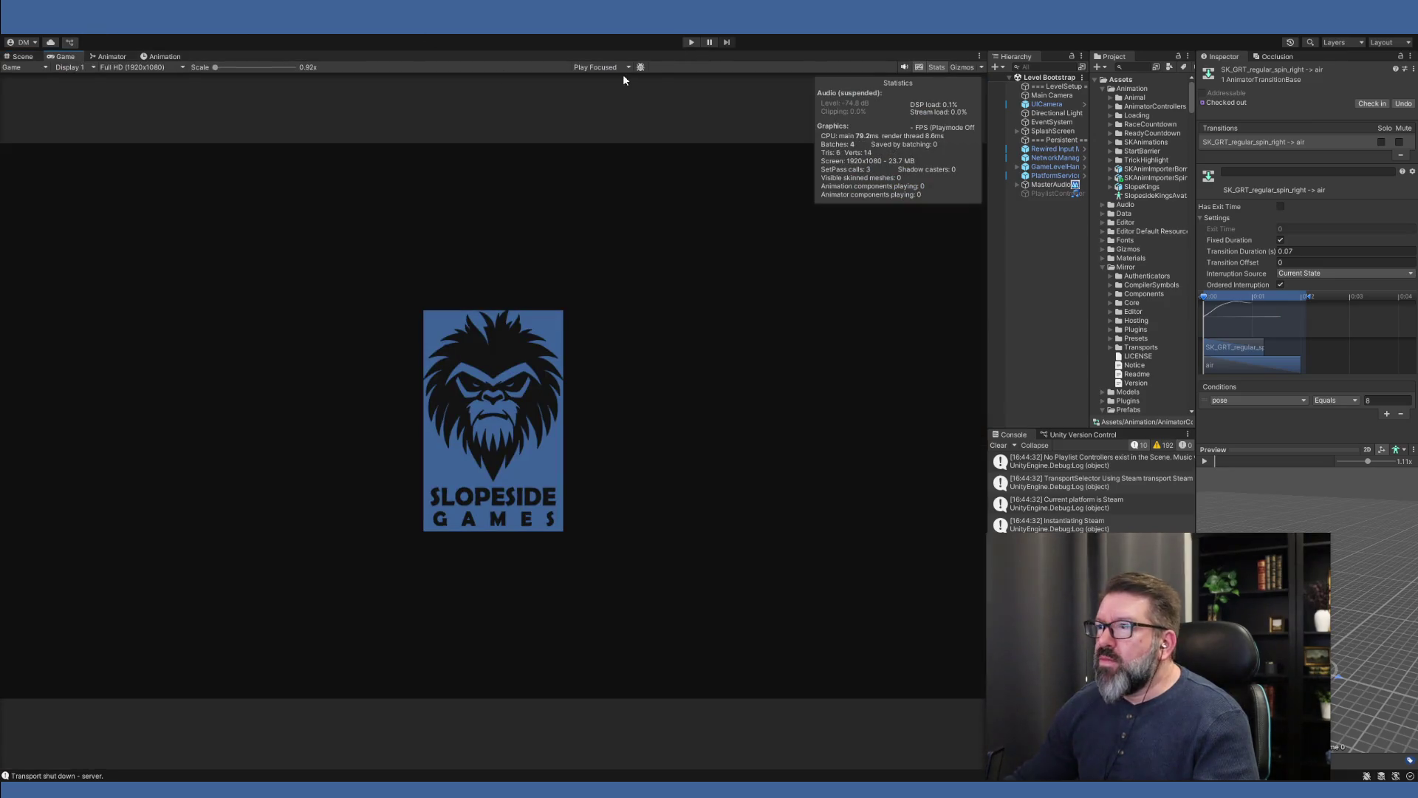
left_click(691, 43)
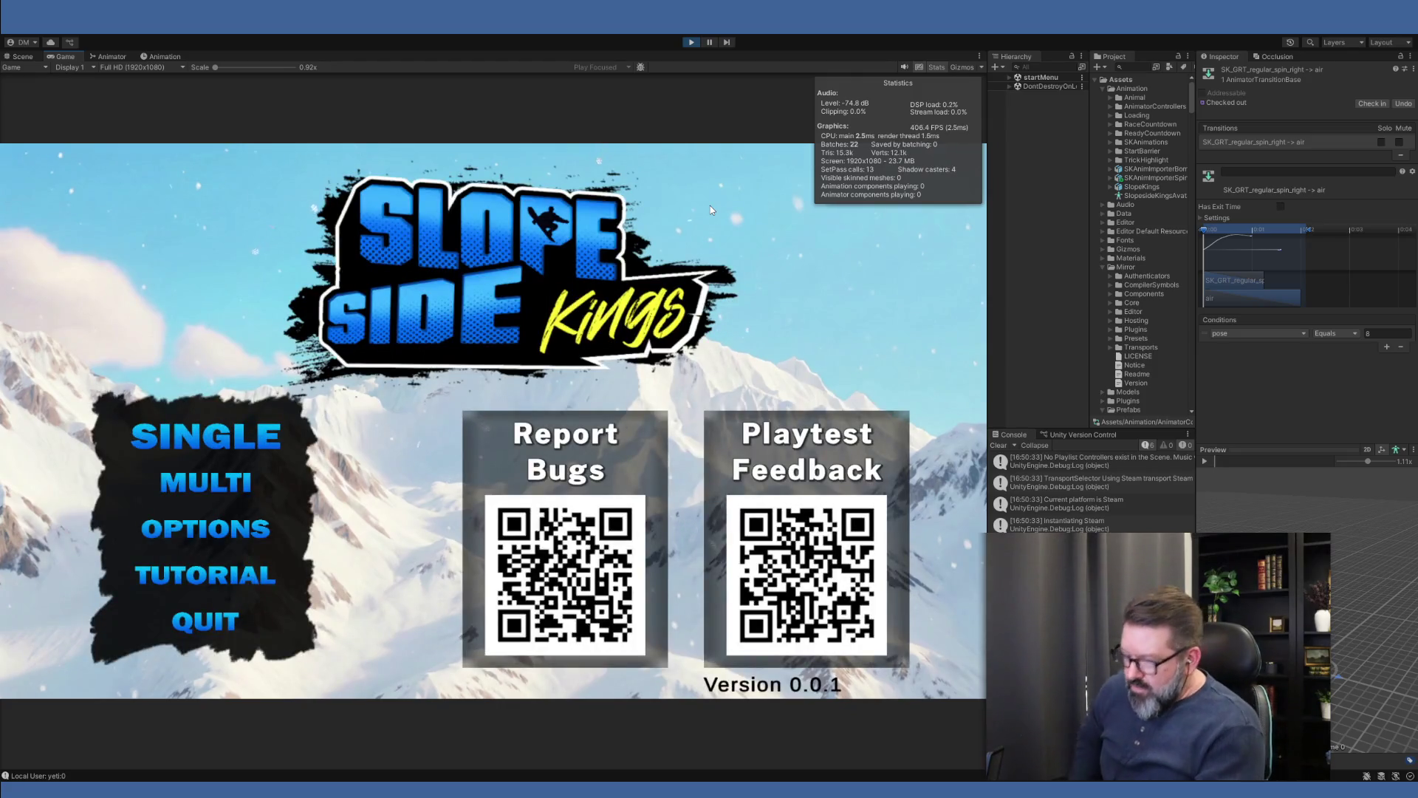
- Start a single-player Slopeside Kings run, confirming the character and location
key("Return")
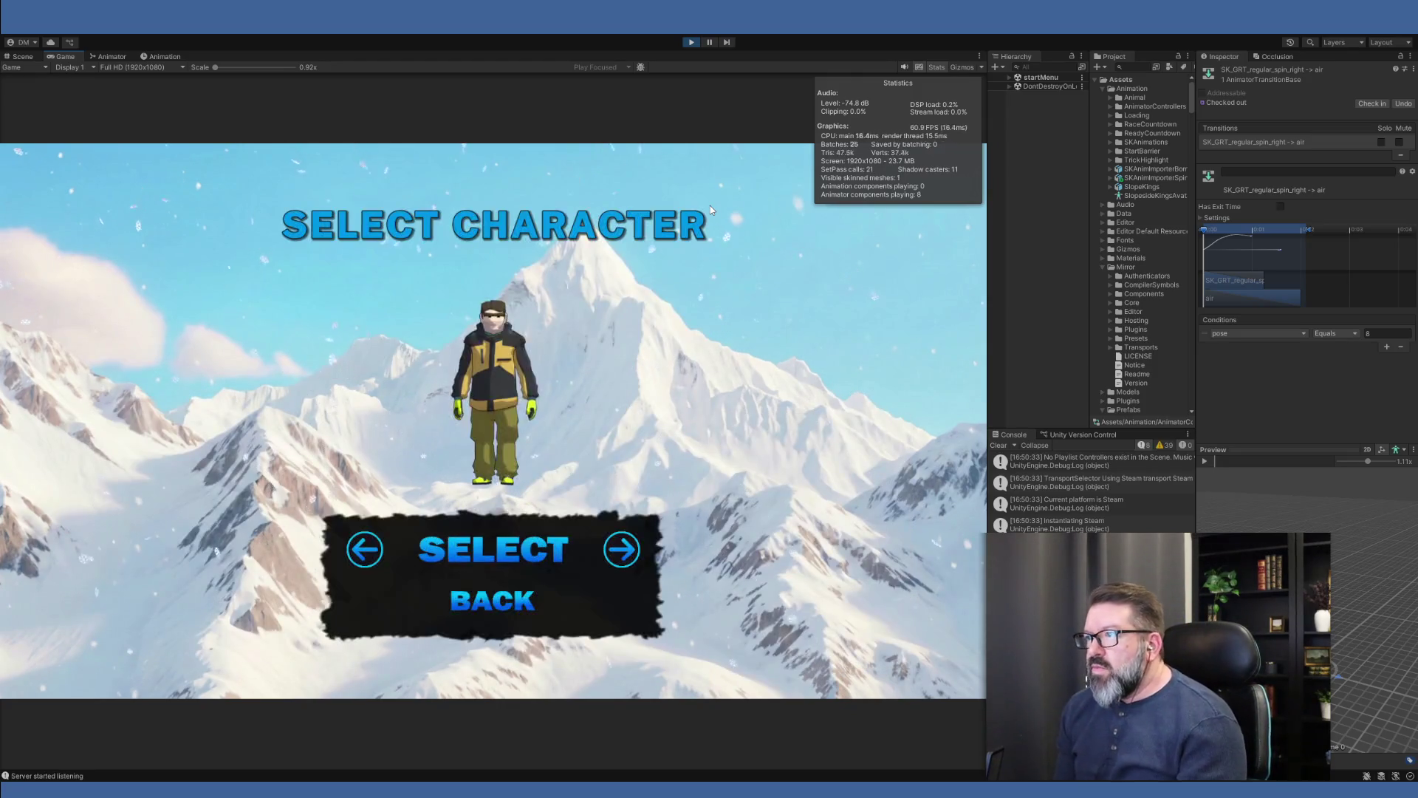
key("Return")
key("Return")
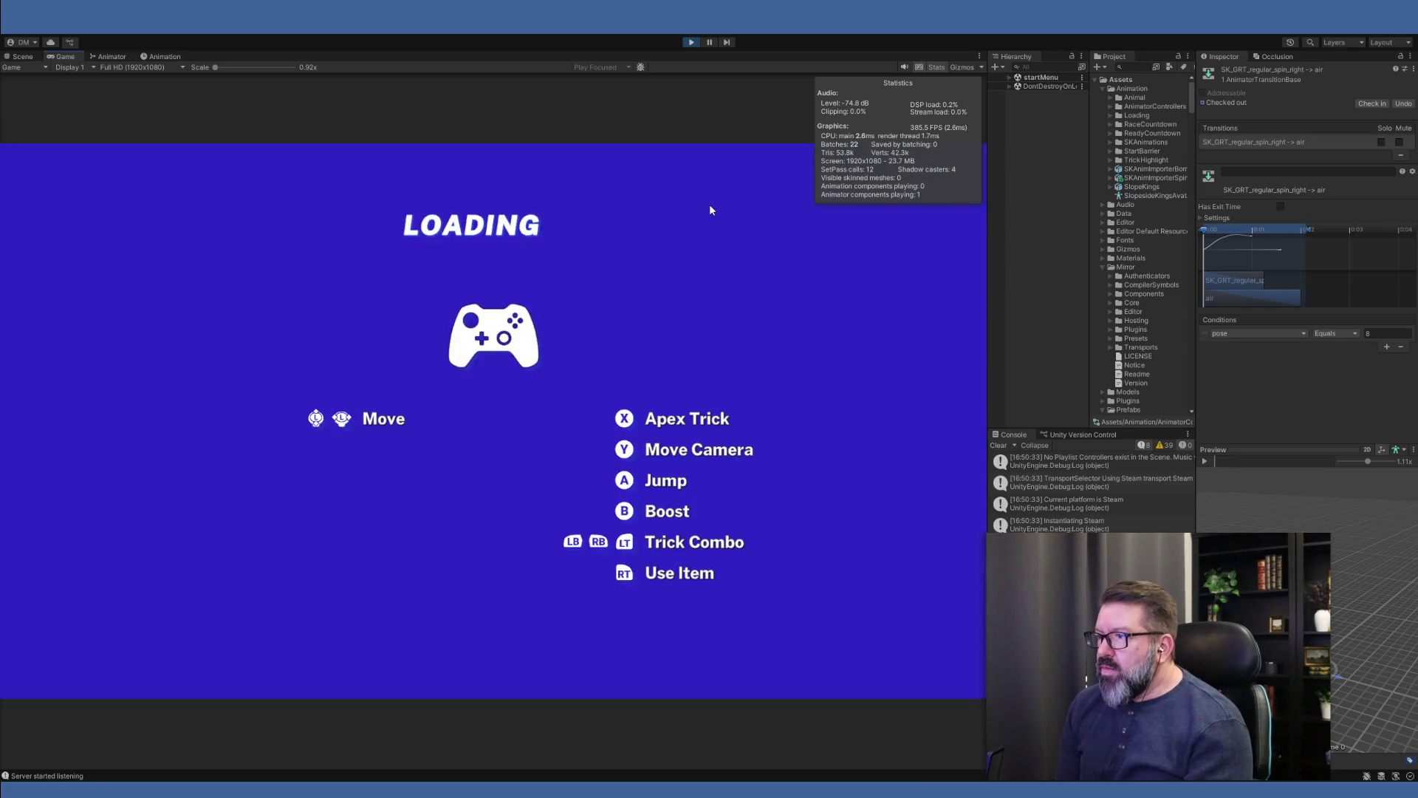